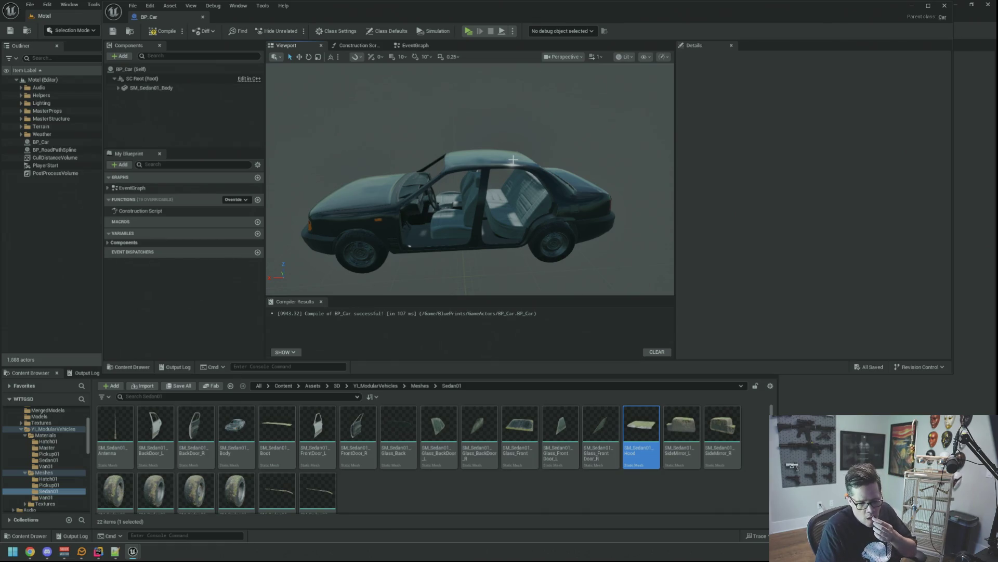
Step: Return to the BP_Car editor and turn the car view slightly
{"action": "key", "text": "alt+Tab"}
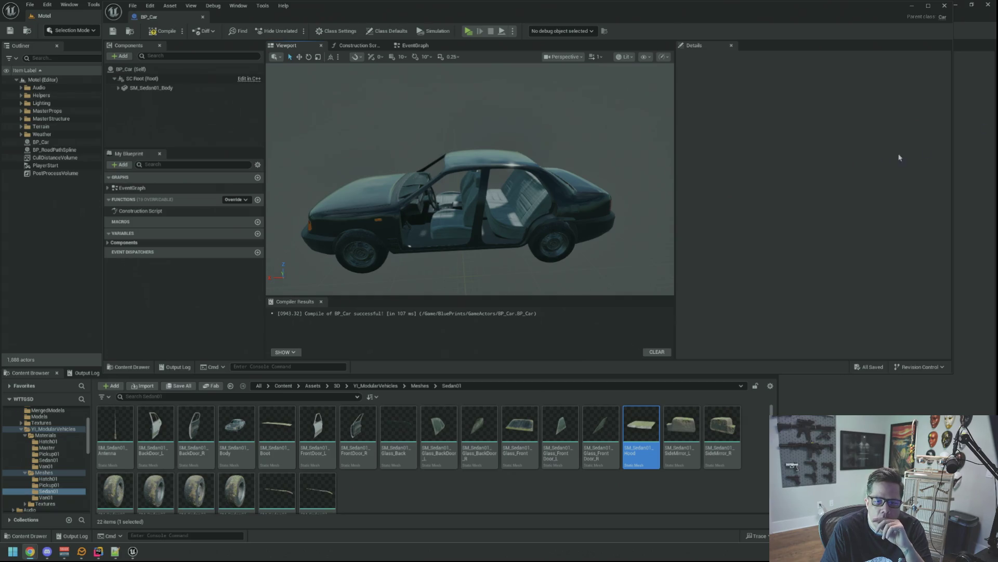
{"action": "mouse_move", "coordinate": [471, 187]}
{"action": "left_mouse_down"}
{"action": "mouse_move", "coordinate": [466, 172]}
{"action": "mouse_move", "coordinate": [444, 182]}
{"action": "mouse_move", "coordinate": [508, 132]}
{"action": "mouse_move", "coordinate": [478, 134]}
{"action": "left_mouse_up"}
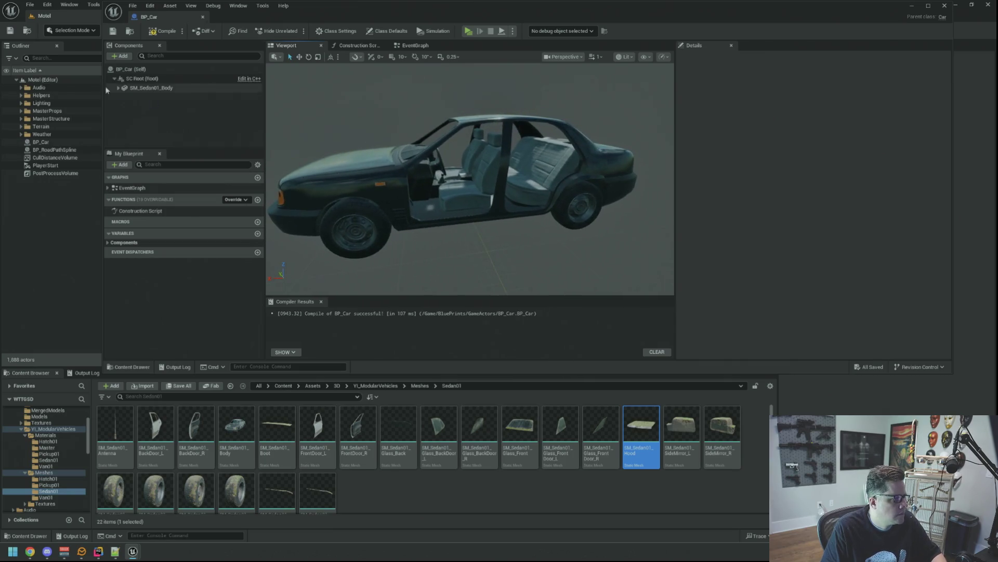
Step: Save and recompile BP_Car, then orbit to a three-quarter view of the car
{"action": "left_click", "coordinate": [113, 31]}
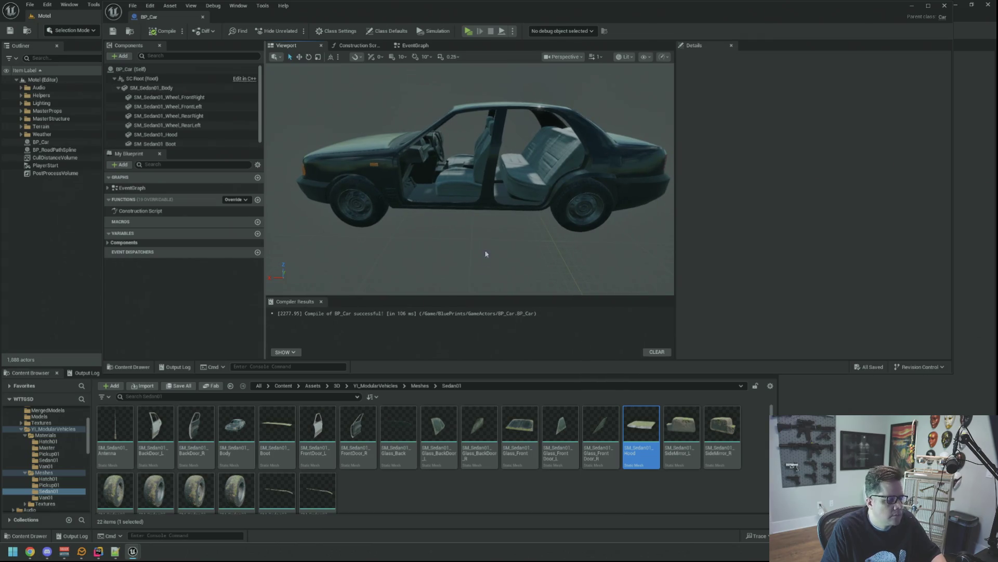
{"action": "left_click", "coordinate": [380, 478]}
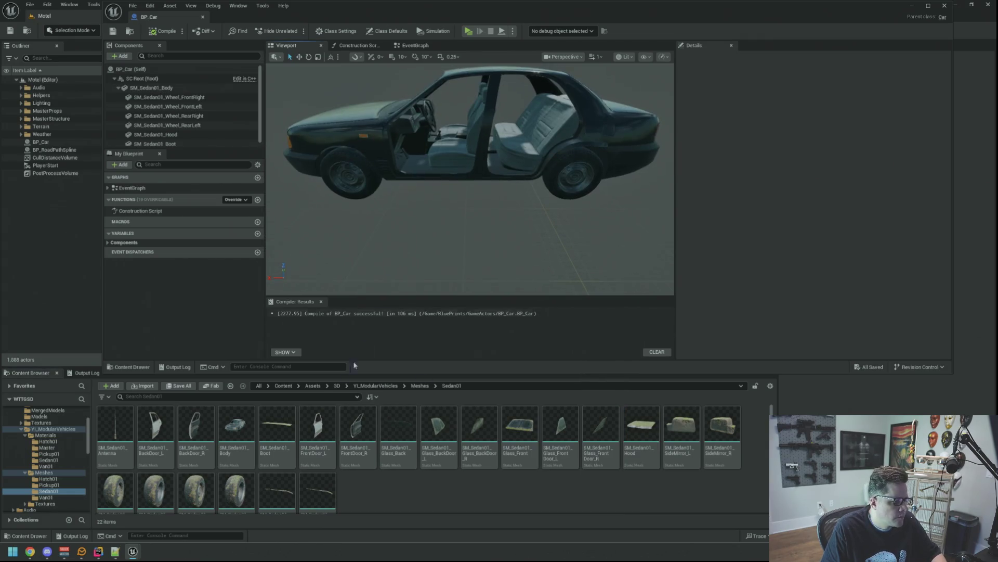
{"action": "left_click_drag", "start_coordinate": [468, 208], "coordinate": [395, 213]}
Step: Add SM_Sedan01_FrontDoor_L under the car body with Z rotation 0, positioned beside the car
{"action": "mouse_move", "coordinate": [318, 427]}
{"action": "left_mouse_down"}
{"action": "mouse_move", "coordinate": [333, 424]}
{"action": "mouse_move", "coordinate": [488, 206]}
{"action": "left_mouse_up"}
{"action": "mouse_move", "coordinate": [171, 88]}
{"action": "left_mouse_down"}
{"action": "mouse_move", "coordinate": [182, 96]}
{"action": "mouse_move", "coordinate": [171, 97]}
{"action": "left_mouse_up"}
{"action": "left_click", "coordinate": [903, 144]}
{"action": "type", "text": "0"}
{"action": "key", "text": "Return"}
{"action": "mouse_move", "coordinate": [510, 170]}
{"action": "left_mouse_down"}
{"action": "mouse_move", "coordinate": [512, 200]}
{"action": "mouse_move", "coordinate": [515, 153]}
{"action": "left_mouse_up"}
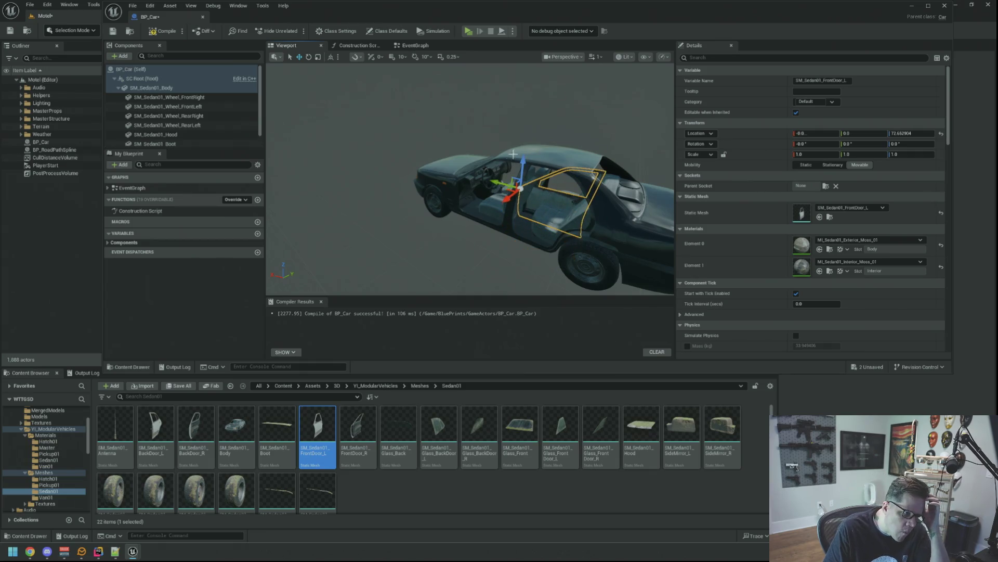
{"action": "mouse_move", "coordinate": [512, 197]}
{"action": "left_mouse_down"}
{"action": "mouse_move", "coordinate": [467, 256]}
{"action": "mouse_move", "coordinate": [583, 249]}
{"action": "left_mouse_up"}
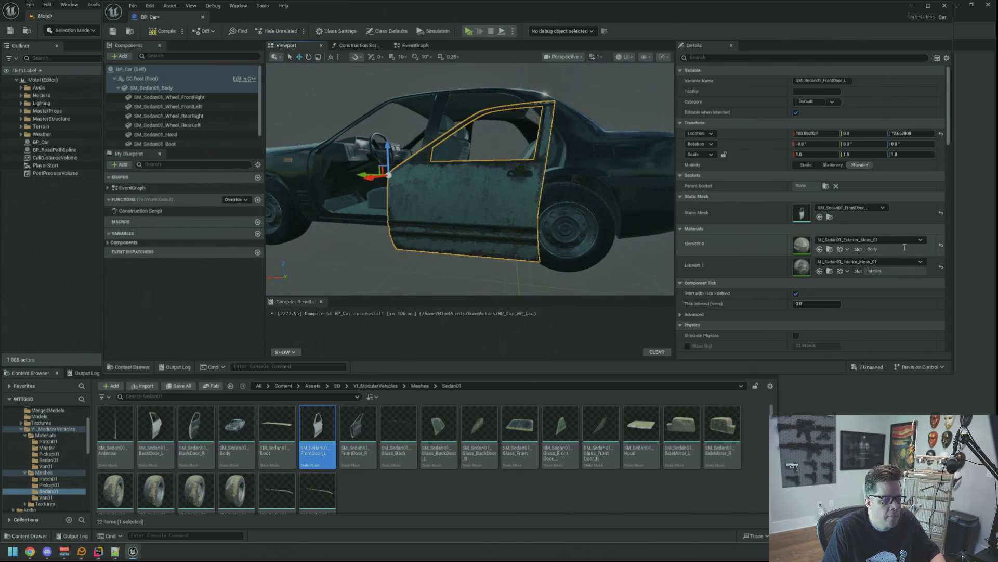
Step: Give the door's first material slot MI_Sedan01_Exterior_Clean_01
{"action": "left_click", "coordinate": [830, 250]}
{"action": "mouse_move", "coordinate": [115, 423]}
{"action": "left_mouse_down"}
{"action": "mouse_move", "coordinate": [829, 276]}
{"action": "mouse_move", "coordinate": [793, 263]}
{"action": "mouse_move", "coordinate": [800, 268]}
{"action": "left_mouse_up"}
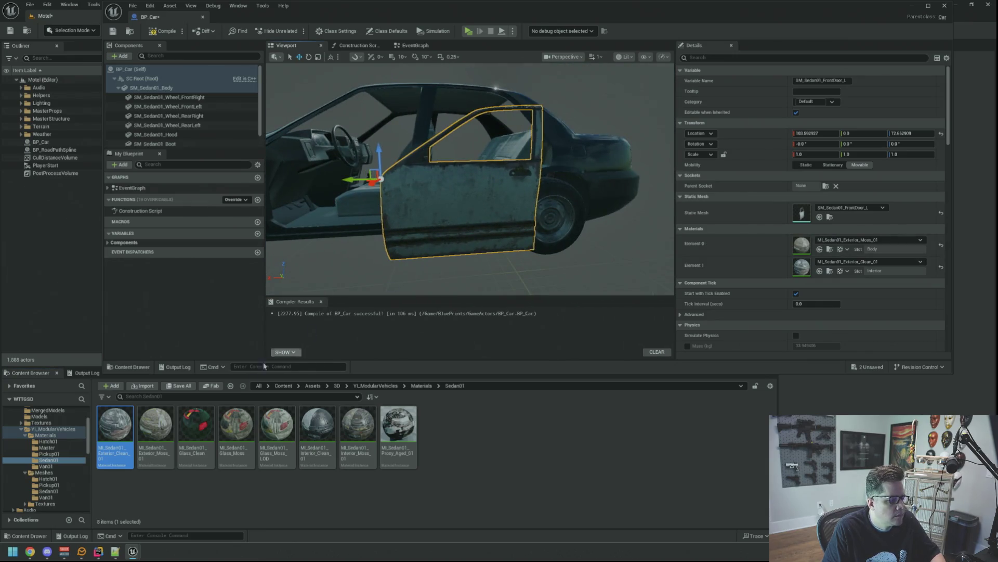
{"action": "mouse_move", "coordinate": [317, 424]}
{"action": "left_mouse_down"}
{"action": "mouse_move", "coordinate": [631, 350]}
{"action": "mouse_move", "coordinate": [802, 245]}
{"action": "left_mouse_up"}
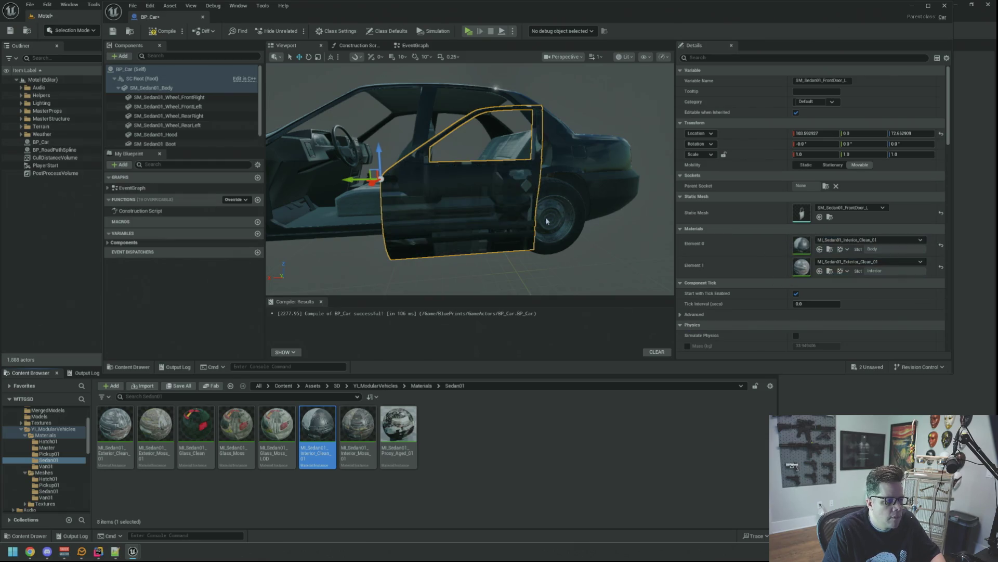
{"action": "mouse_move", "coordinate": [114, 426]}
{"action": "left_mouse_down"}
{"action": "mouse_move", "coordinate": [670, 301]}
{"action": "mouse_move", "coordinate": [803, 242]}
{"action": "left_mouse_up"}
{"action": "left_click_drag", "start_coordinate": [468, 182], "coordinate": [520, 182]}
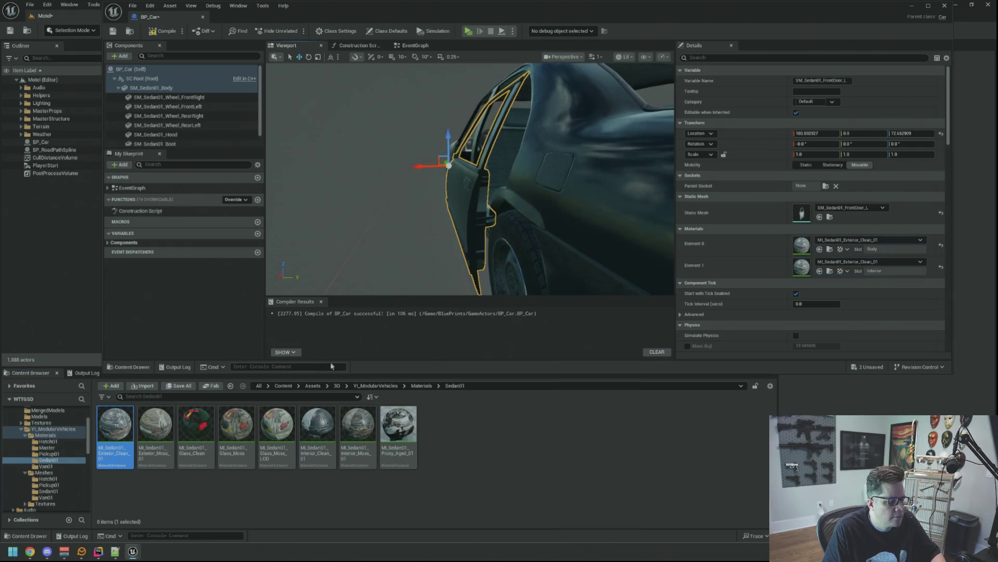
Step: Put MI_Sedan01_Interior_Clean_01 on the door's second slot and zoom in on the door
{"action": "mouse_move", "coordinate": [317, 431]}
{"action": "left_mouse_down"}
{"action": "mouse_move", "coordinate": [853, 294]}
{"action": "mouse_move", "coordinate": [797, 270]}
{"action": "left_mouse_up"}
{"action": "left_click_drag", "start_coordinate": [519, 206], "coordinate": [635, 199]}
{"action": "key", "text": "f"}
{"action": "left_click_drag", "start_coordinate": [535, 220], "coordinate": [535, 220]}
{"action": "mouse_move", "coordinate": [415, 263]}
{"action": "left_mouse_down"}
{"action": "mouse_move", "coordinate": [396, 230]}
{"action": "mouse_move", "coordinate": [408, 223]}
{"action": "left_mouse_up"}
{"action": "left_click_drag", "start_coordinate": [453, 250], "coordinate": [454, 250]}
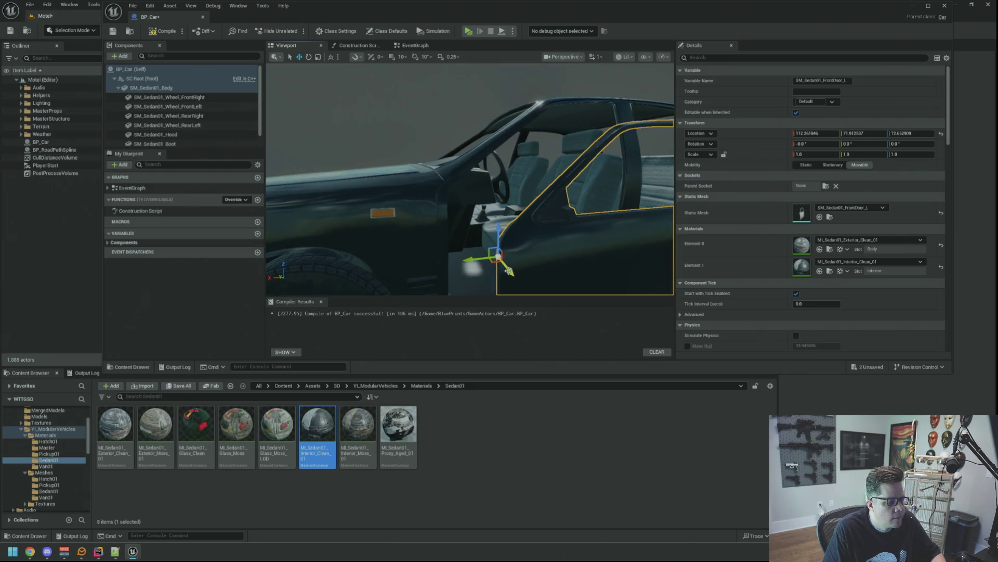
Step: Nudge the door with the gizmo until it sits flush in the body opening
{"action": "mouse_move", "coordinate": [508, 271]}
{"action": "left_mouse_down"}
{"action": "mouse_move", "coordinate": [486, 242]}
{"action": "mouse_move", "coordinate": [439, 232]}
{"action": "mouse_move", "coordinate": [446, 179]}
{"action": "mouse_move", "coordinate": [402, 195]}
{"action": "mouse_move", "coordinate": [406, 224]}
{"action": "mouse_move", "coordinate": [420, 222]}
{"action": "mouse_move", "coordinate": [414, 206]}
{"action": "left_mouse_up"}
{"action": "key", "text": "f"}
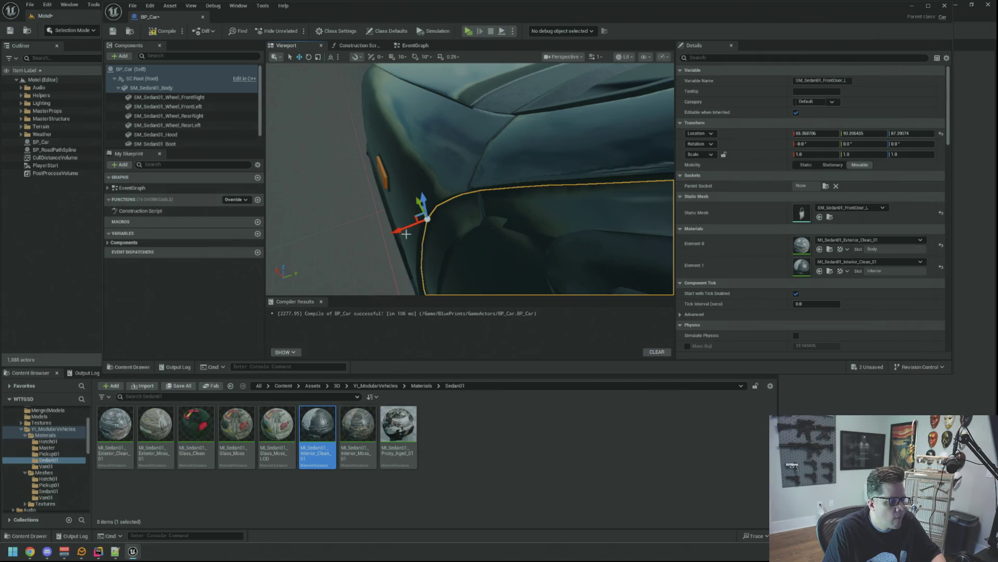
{"action": "mouse_move", "coordinate": [401, 229]}
{"action": "left_mouse_down"}
{"action": "mouse_move", "coordinate": [364, 245]}
{"action": "mouse_move", "coordinate": [377, 219]}
{"action": "mouse_move", "coordinate": [370, 246]}
{"action": "left_mouse_up"}
{"action": "left_click_drag", "start_coordinate": [379, 202], "coordinate": [379, 198]}
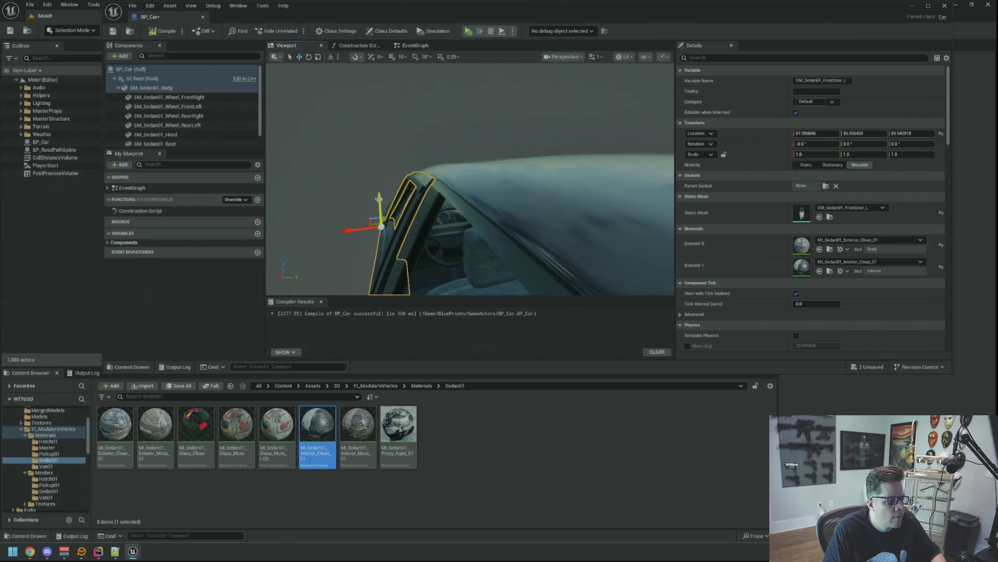
{"action": "left_click_drag", "start_coordinate": [348, 229], "coordinate": [350, 229]}
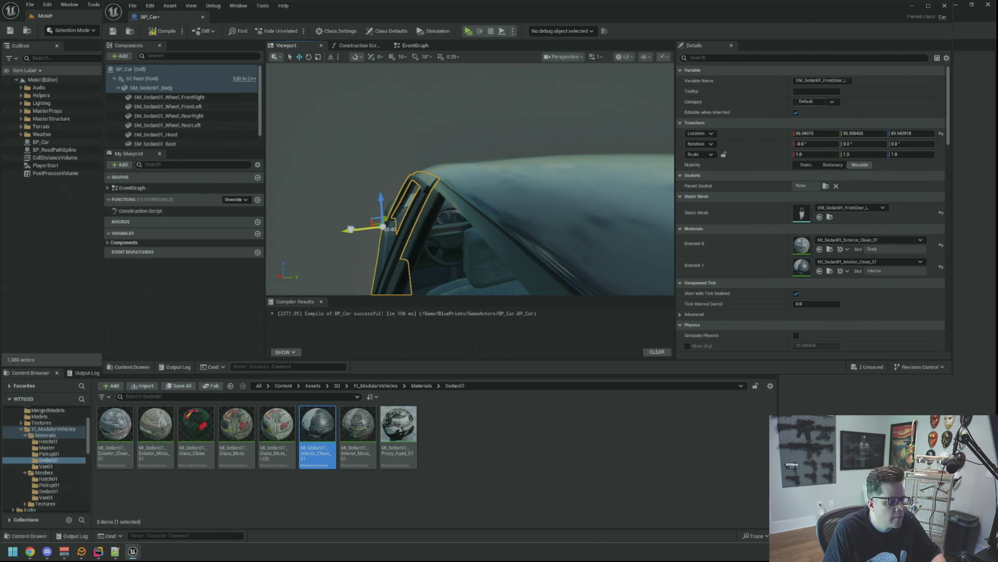
{"action": "left_click_drag", "start_coordinate": [379, 197], "coordinate": [379, 197]}
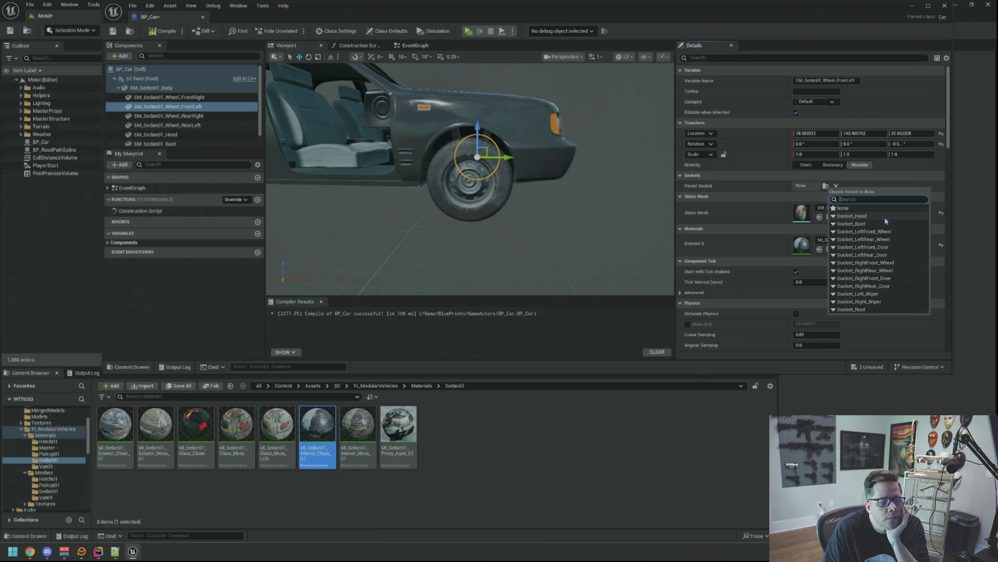
Step: Attach the front-left wheel to Socket_LeftFront_Wheel with location 0, 0, 0
{"action": "key", "text": "Escape"}
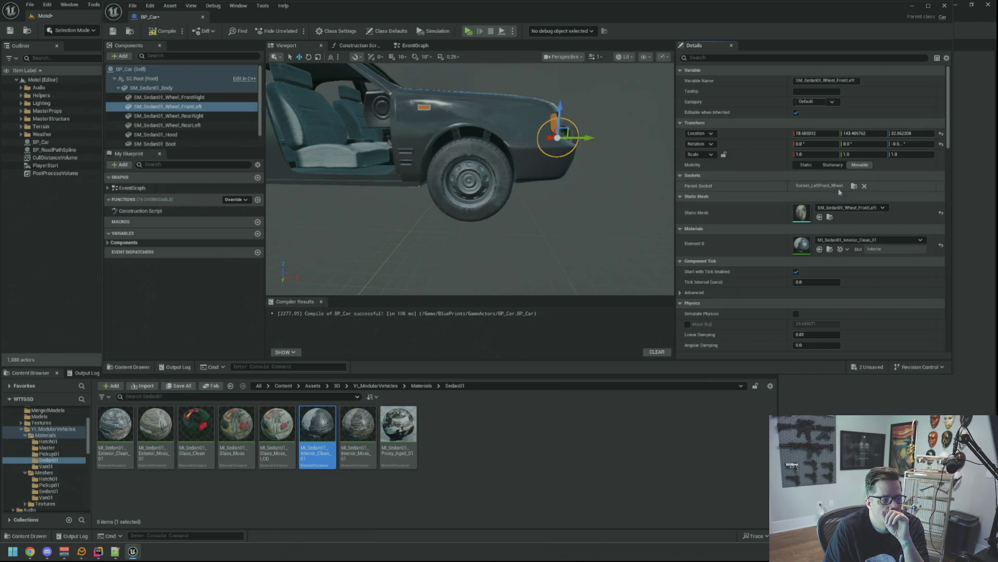
{"action": "left_click", "coordinate": [831, 131]}
{"action": "type", "text": "0"}
{"action": "key", "text": "Tab"}
{"action": "type", "text": "0"}
{"action": "key", "text": "Tab"}
{"action": "type", "text": "0"}
{"action": "key", "text": "Return"}
{"action": "key", "text": "f"}
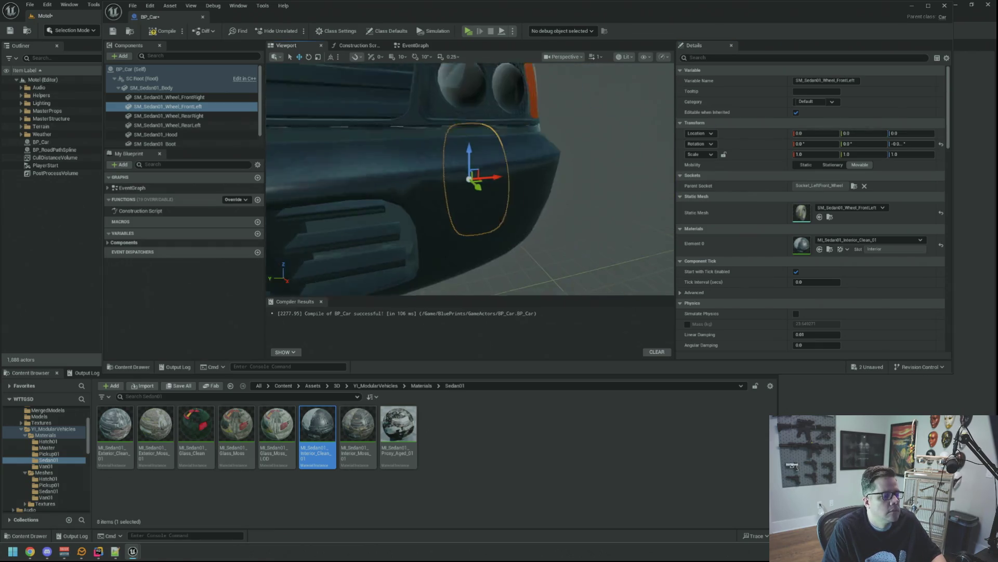
Step: Attach the rear-right wheel to Socket_RightRear_Wheel with location 0, 0, 0
{"action": "left_click", "coordinate": [197, 117]}
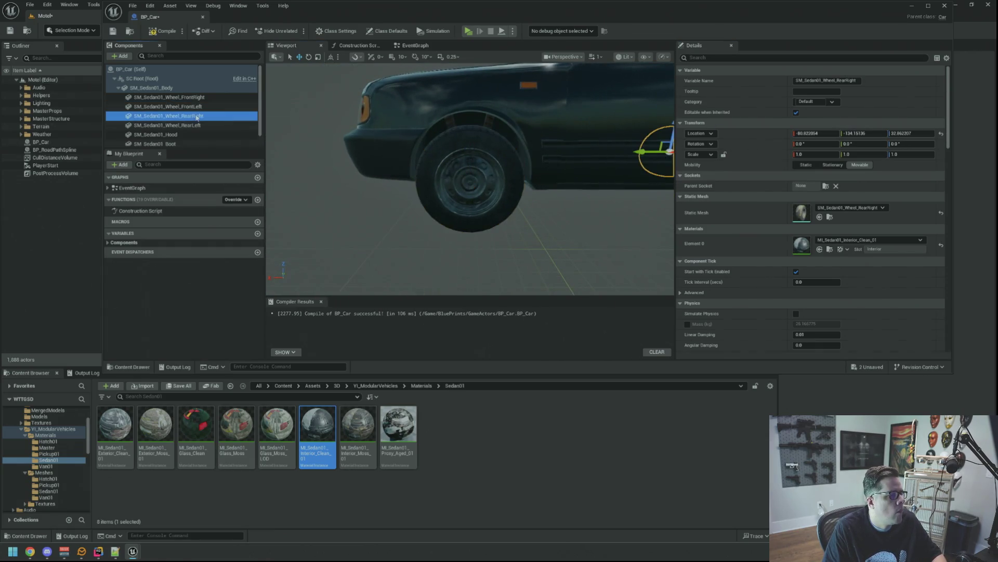
{"action": "key", "text": "f"}
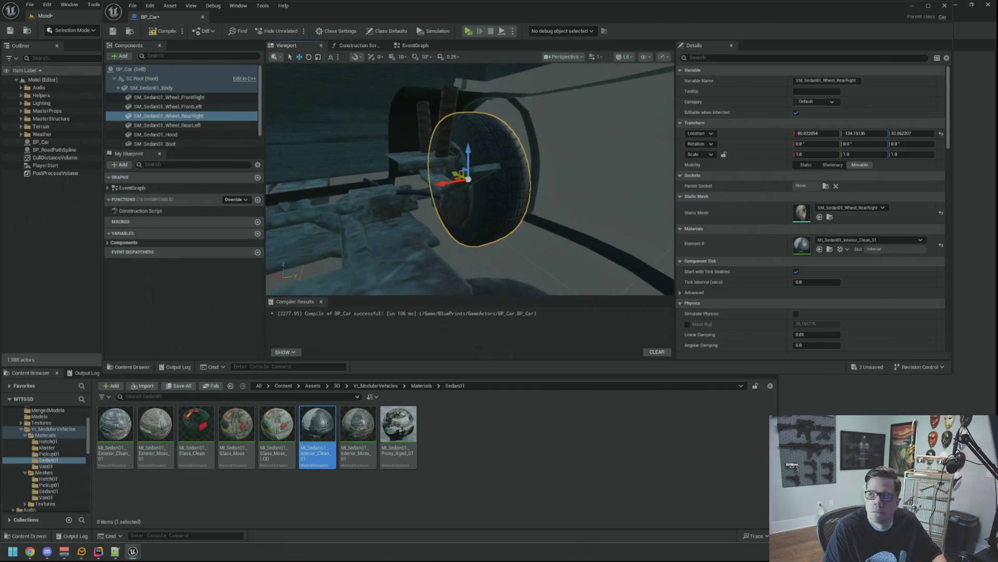
{"action": "left_click_drag", "start_coordinate": [612, 134], "coordinate": [416, 143]}
{"action": "left_click", "coordinate": [827, 186]}
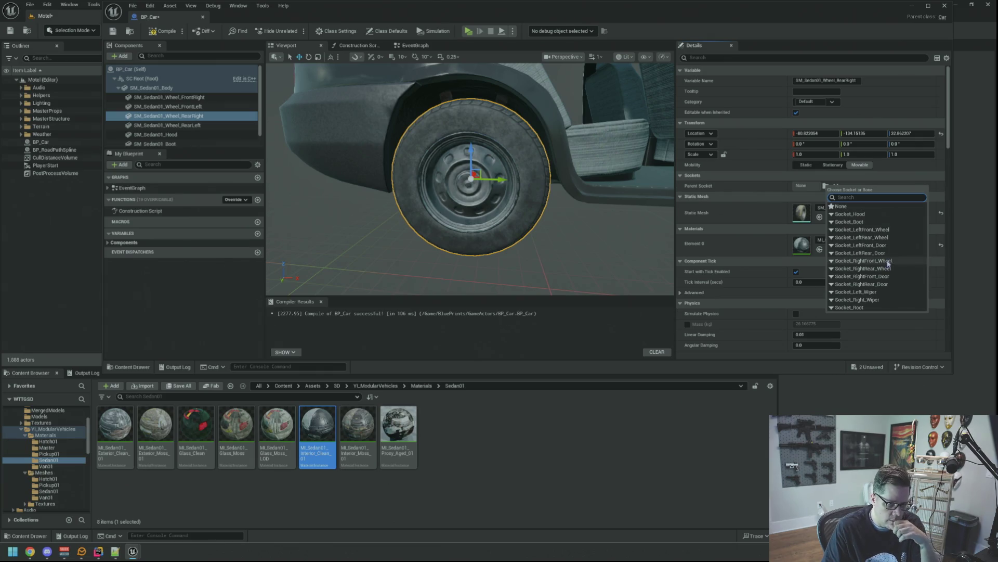
{"action": "left_click", "coordinate": [890, 269]}
{"action": "type", "text": "0"}
{"action": "key", "text": "Tab"}
{"action": "type", "text": "0"}
{"action": "key", "text": "Tab"}
{"action": "type", "text": "0"}
{"action": "left_click_drag", "start_coordinate": [322, 171], "coordinate": [494, 172]}
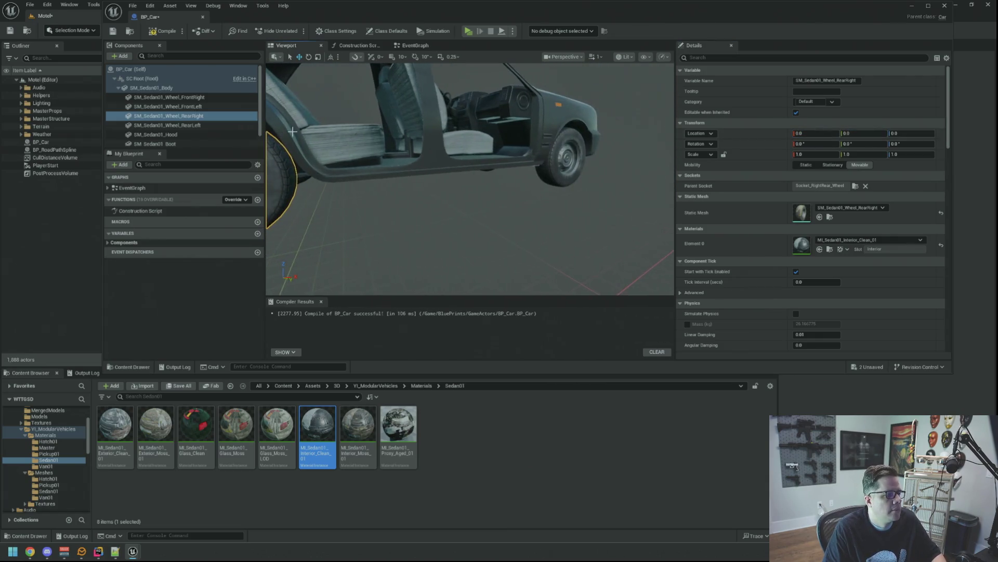
Step: Attach the rear-left wheel to Socket_LeftRear_Wheel with location zeroed, correcting the wrong socket
{"action": "left_click", "coordinate": [216, 126]}
{"action": "key", "text": "f"}
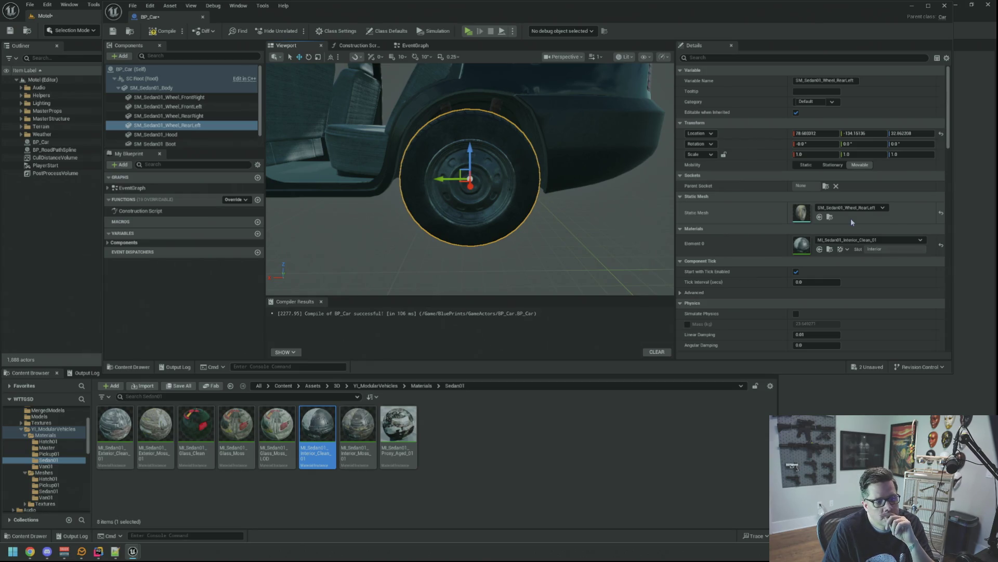
{"action": "left_click", "coordinate": [826, 187]}
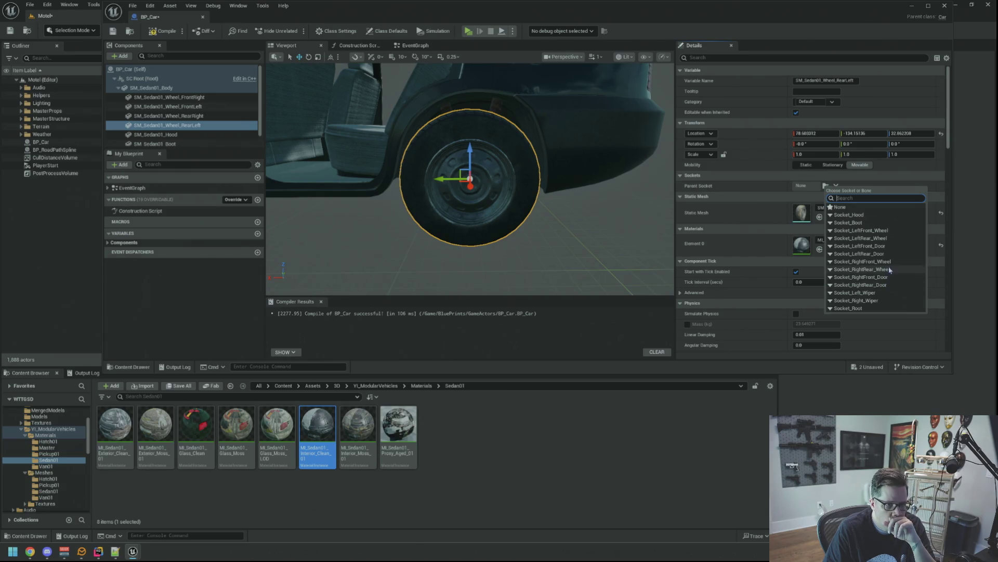
{"action": "left_click", "coordinate": [890, 270]}
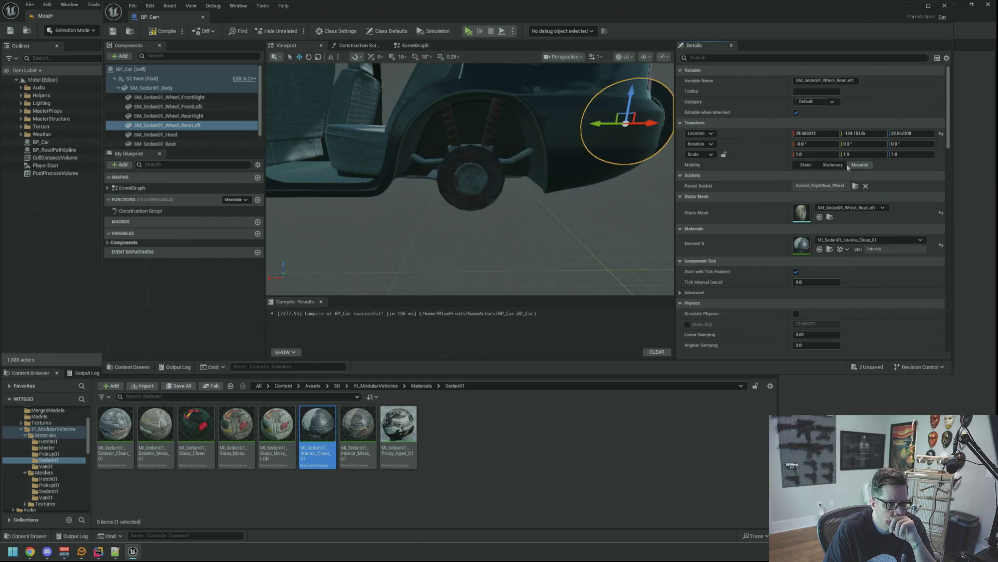
{"action": "left_click", "coordinate": [832, 134]}
{"action": "type", "text": "0"}
{"action": "key", "text": "Tab"}
{"action": "type", "text": "0"}
{"action": "key", "text": "Tab"}
{"action": "key", "text": "Return"}
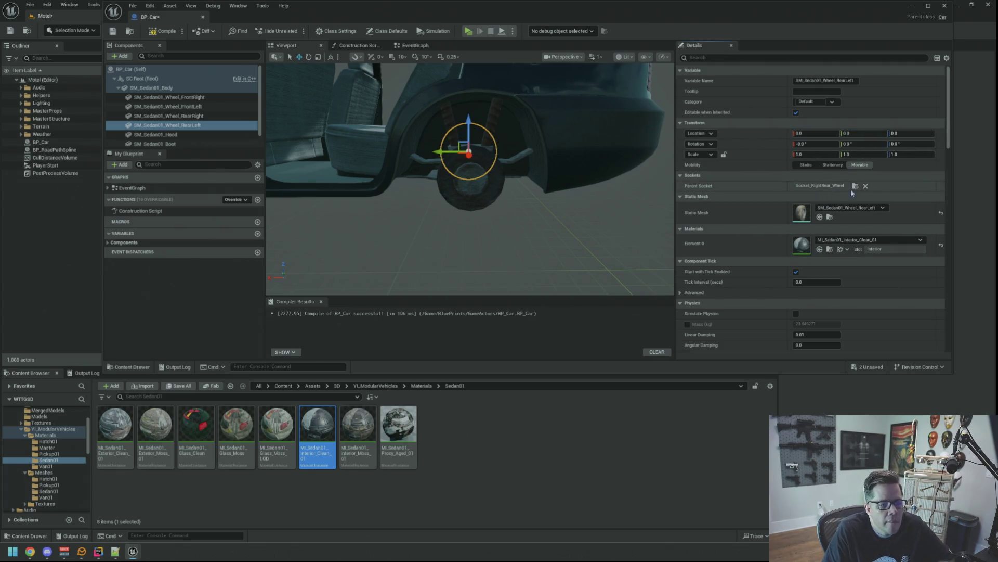
{"action": "left_click", "coordinate": [854, 186]}
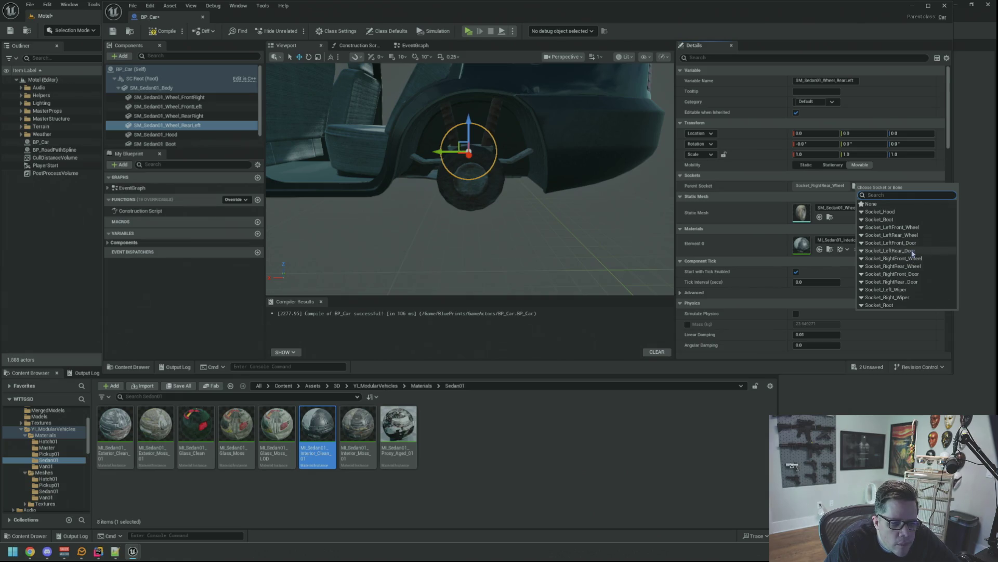
{"action": "left_click", "coordinate": [913, 237]}
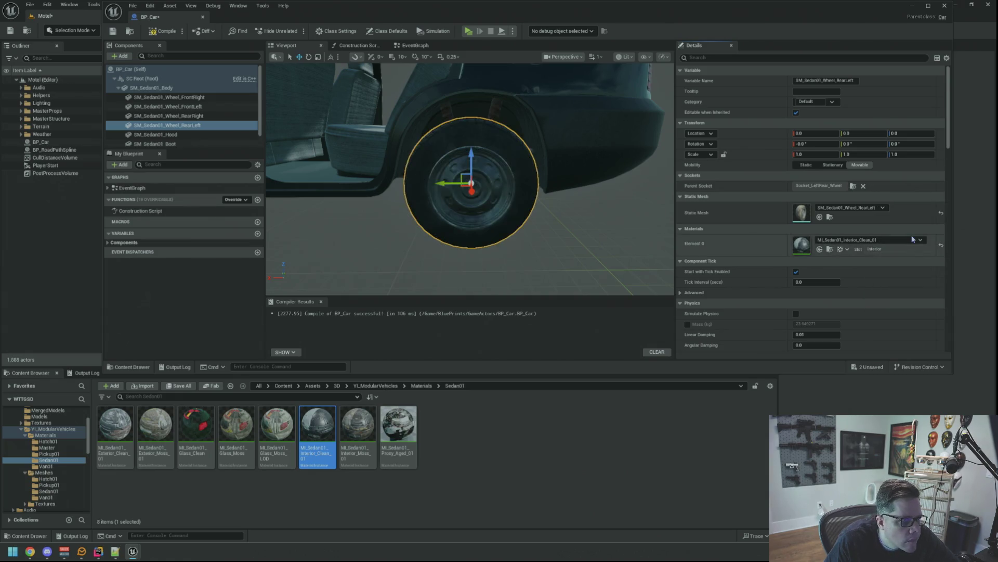
Step: Orbit to the car's left side and select the hood component
{"action": "scroll", "coordinate": [470, 177], "scroll_direction": "down", "scroll_amount": 5}
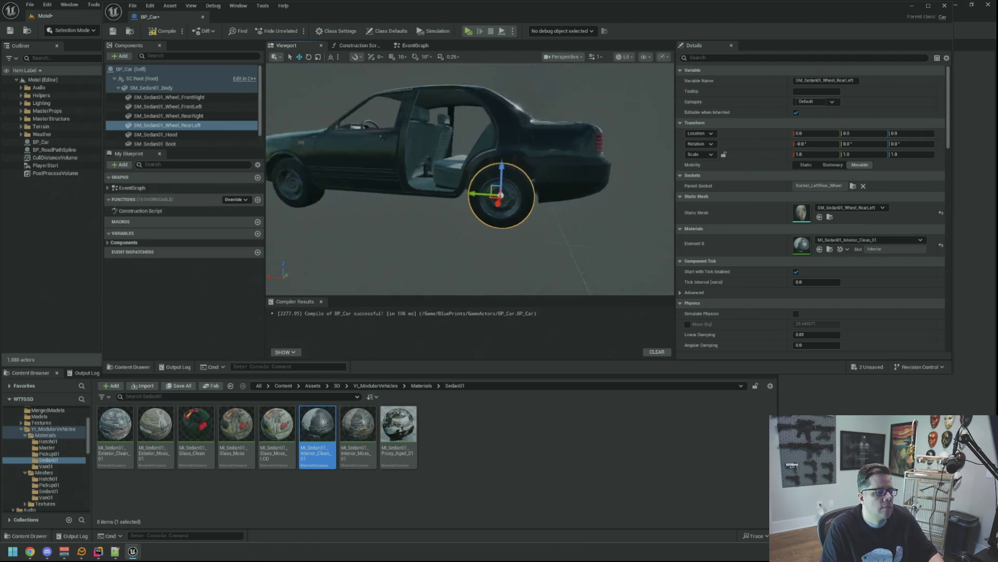
{"action": "mouse_move", "coordinate": [436, 167]}
{"action": "left_mouse_down"}
{"action": "mouse_move", "coordinate": [494, 167]}
{"action": "mouse_move", "coordinate": [436, 166]}
{"action": "left_mouse_up"}
{"action": "scroll", "coordinate": [217, 107], "scroll_direction": "down", "scroll_amount": 1}
{"action": "left_click", "coordinate": [214, 124]}
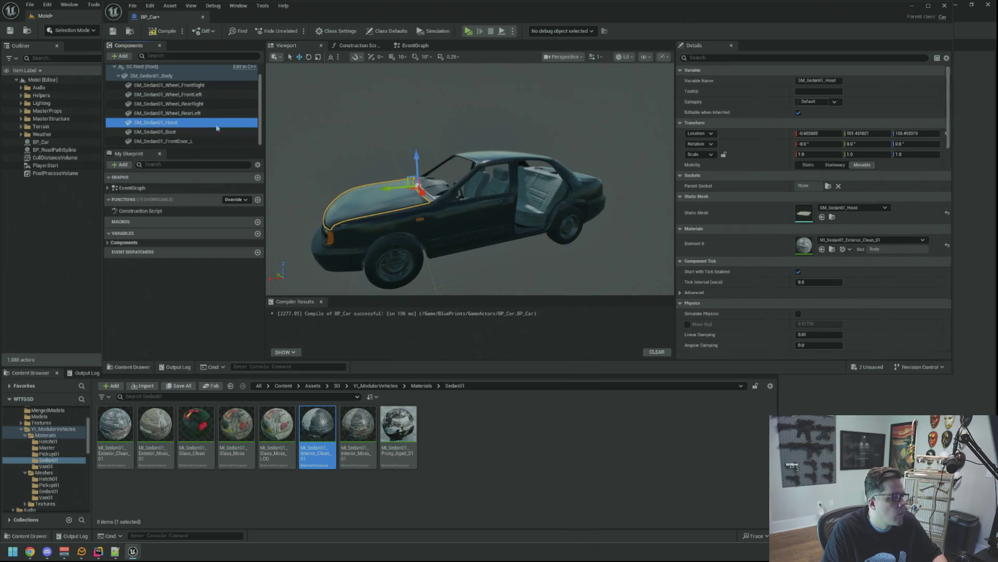
{"action": "left_click", "coordinate": [826, 186]}
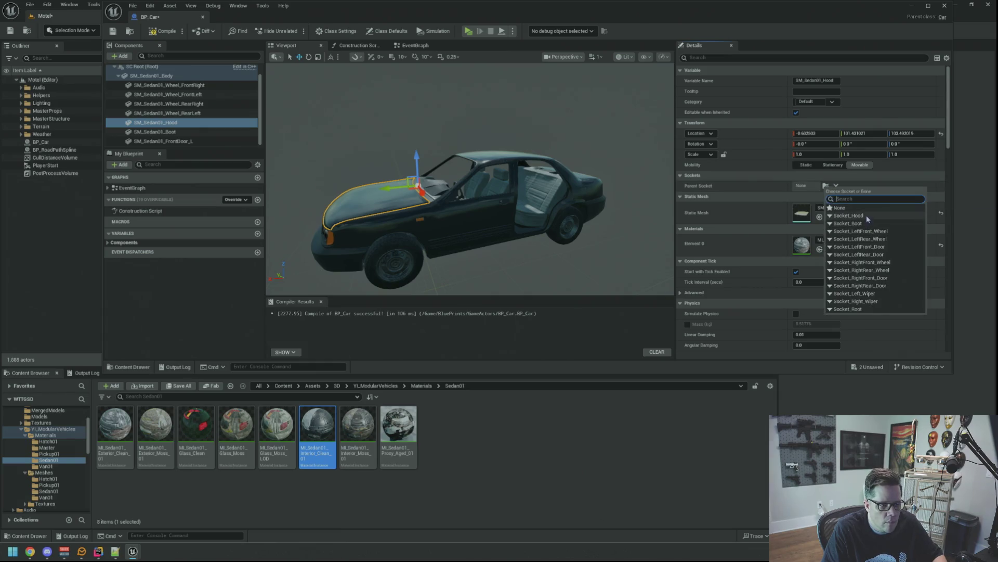
Step: Attach the hood to Socket_Hood with location 0, 0, 0
{"action": "left_click", "coordinate": [849, 215]}
{"action": "left_click", "coordinate": [820, 133]}
{"action": "key", "text": "Tab"}
{"action": "type", "text": "0"}
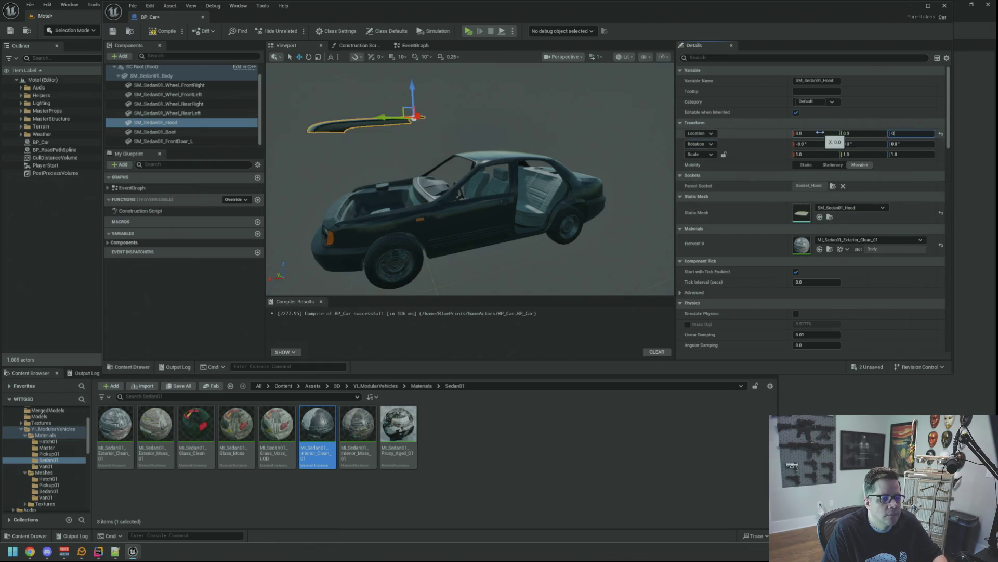
{"action": "key", "text": "Tab"}
{"action": "type", "text": "0"}
{"action": "key", "text": "Return"}
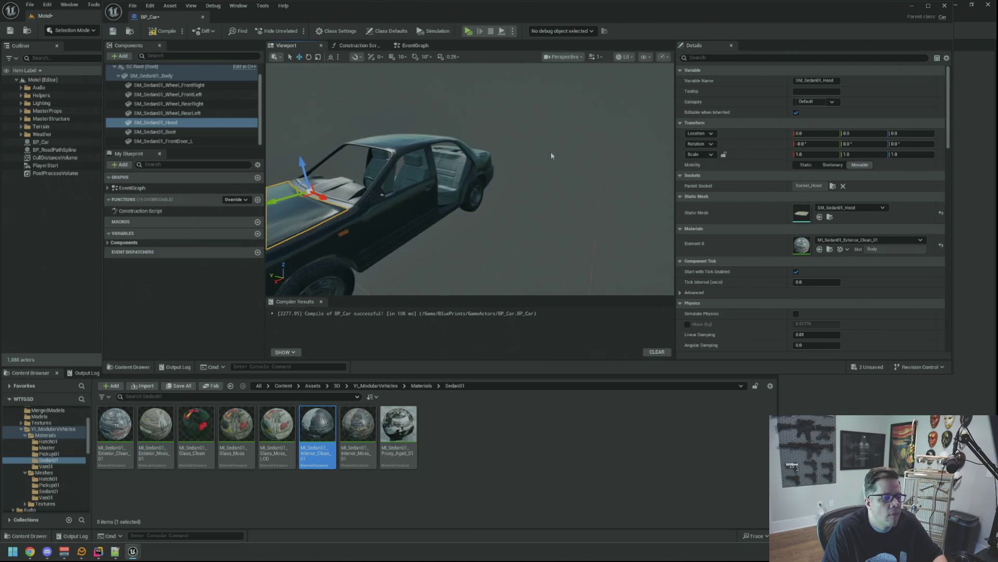
Step: Attach the boot to Socket_Boot and reset its location to zero
{"action": "scroll", "coordinate": [469, 180], "scroll_direction": "down", "scroll_amount": 5}
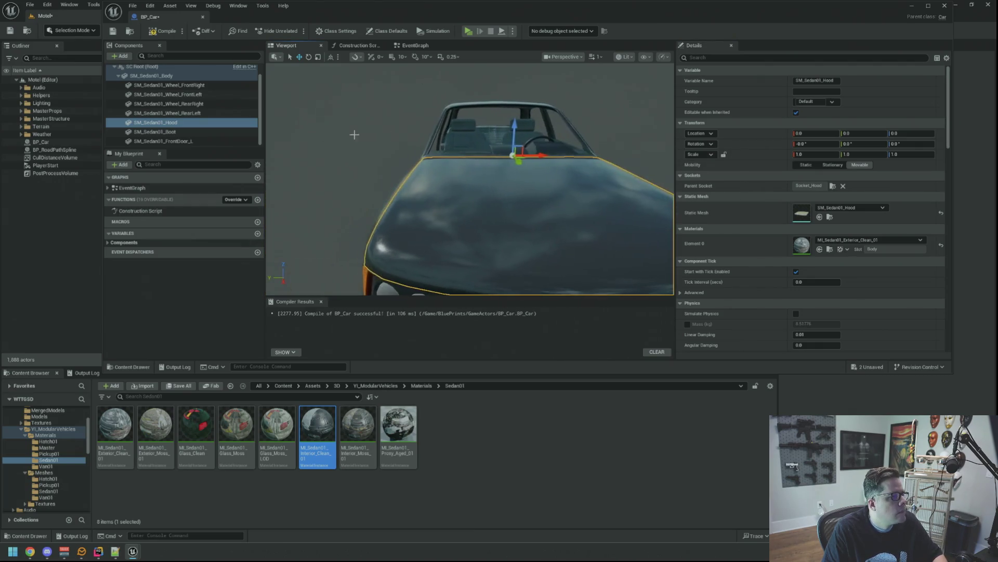
{"action": "left_click", "coordinate": [155, 132]}
{"action": "mouse_move", "coordinate": [615, 155]}
{"action": "left_mouse_down"}
{"action": "mouse_move", "coordinate": [426, 164]}
{"action": "mouse_move", "coordinate": [427, 148]}
{"action": "left_mouse_up"}
{"action": "left_click", "coordinate": [825, 186]}
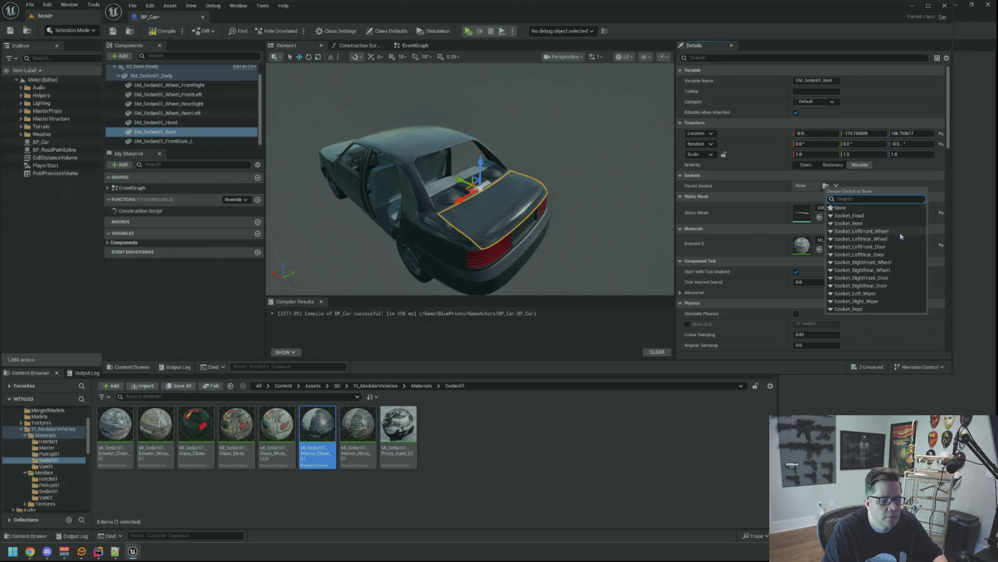
{"action": "left_click", "coordinate": [848, 223]}
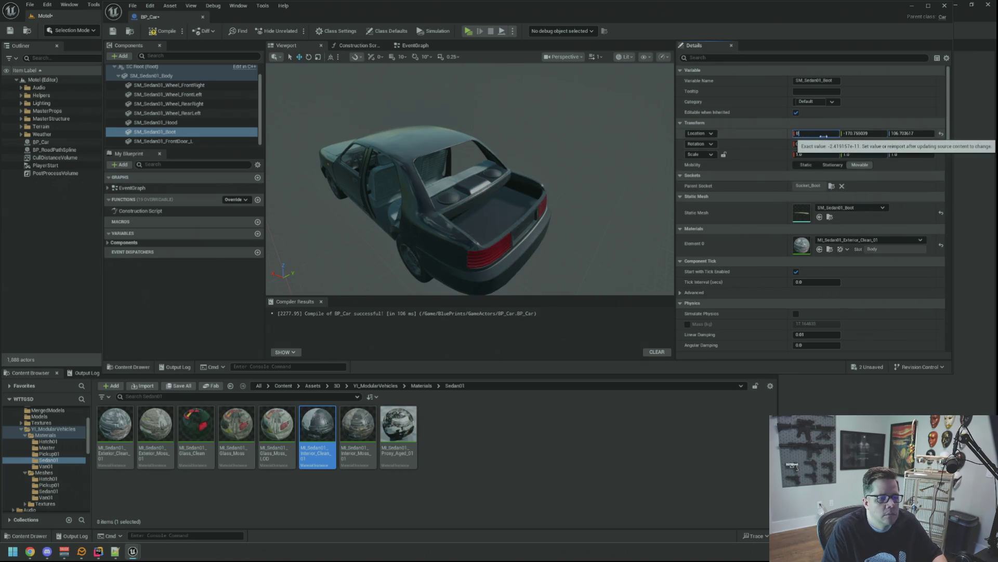
{"action": "left_click", "coordinate": [941, 133]}
{"action": "mouse_move", "coordinate": [540, 167]}
{"action": "left_mouse_down"}
{"action": "mouse_move", "coordinate": [548, 161]}
{"action": "mouse_move", "coordinate": [518, 156]}
{"action": "left_mouse_up"}
Step: Recompile BP_Car, enlarge the editor window and select the front-left door
{"action": "left_click", "coordinate": [160, 32]}
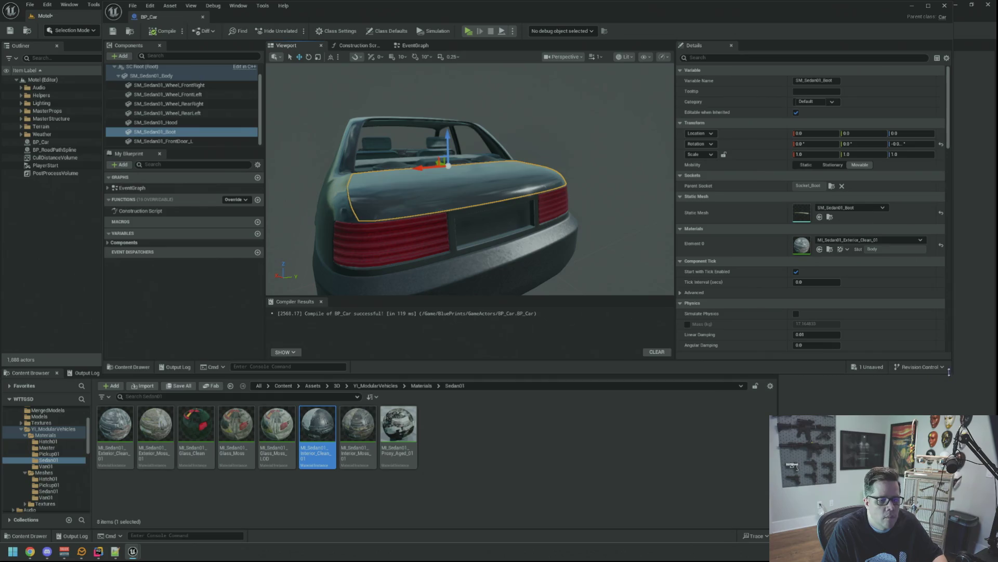
{"action": "left_click_drag", "start_coordinate": [951, 374], "coordinate": [967, 439]}
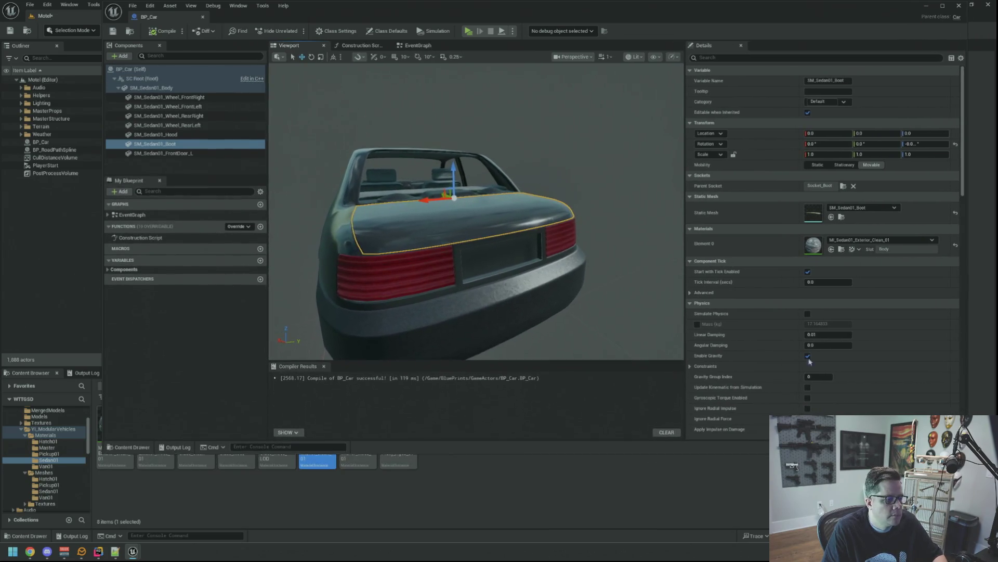
{"action": "left_click", "coordinate": [216, 154]}
Step: Parent the front-left door to Socket_LeftFront_Door with location 0, 0, 0
{"action": "key", "text": "f"}
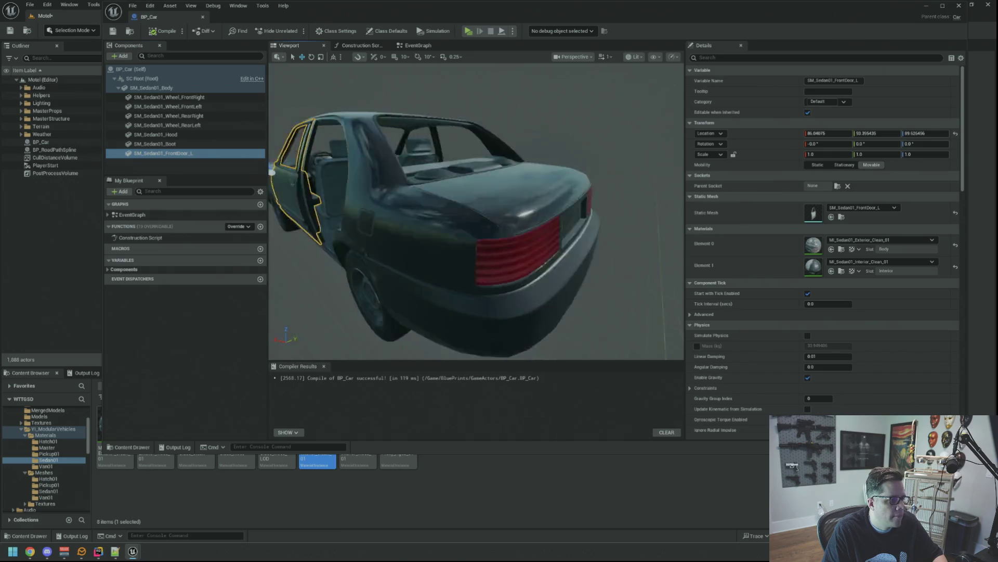
{"action": "left_click", "coordinate": [837, 186]}
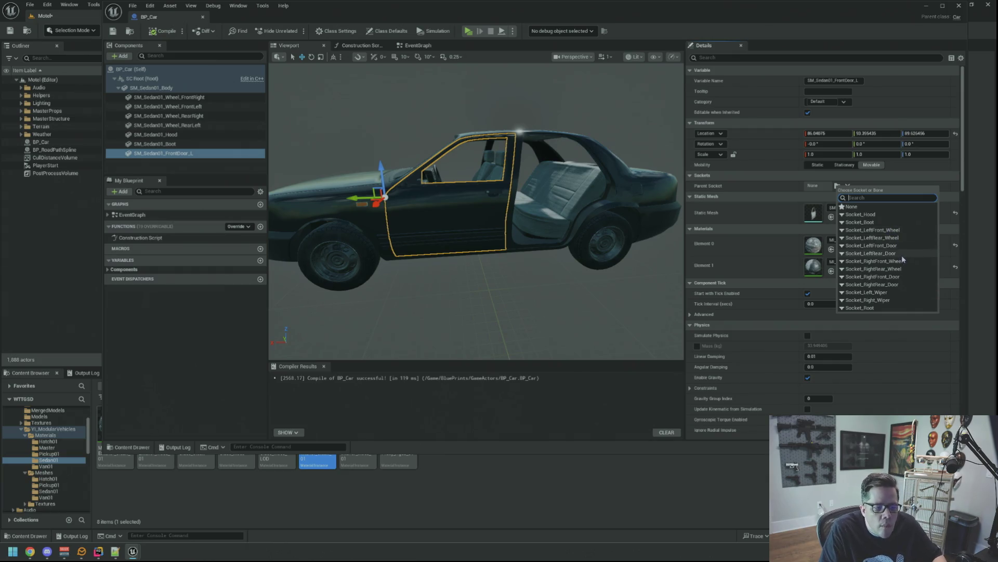
{"action": "left_click", "coordinate": [871, 245]}
{"action": "left_click", "coordinate": [823, 134]}
{"action": "type", "text": "0"}
{"action": "key", "text": "Tab"}
{"action": "type", "text": "0"}
{"action": "key", "text": "Tab"}
{"action": "type", "text": "0"}
{"action": "key", "text": "Return"}
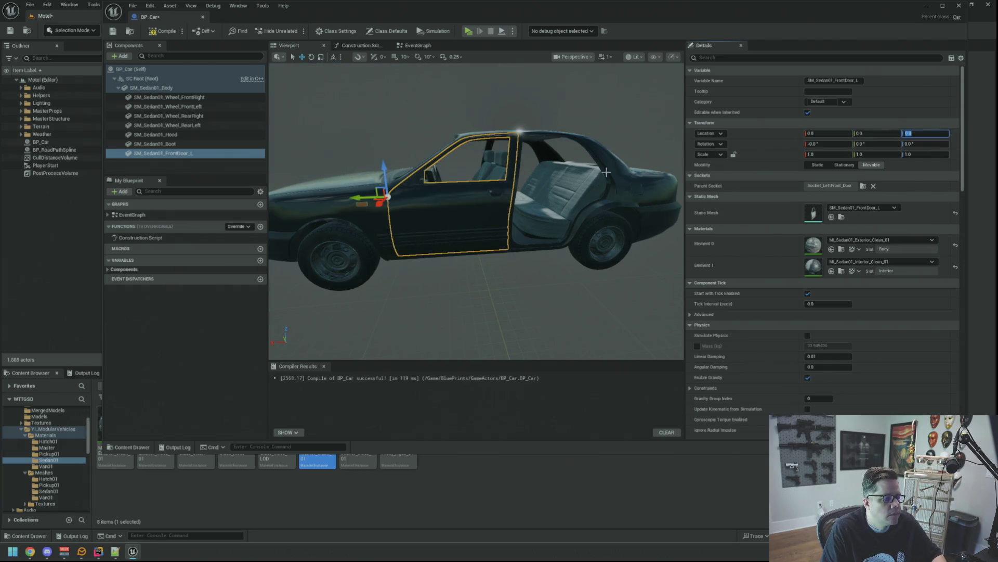
Step: Deselect the seated door, view the whole car and shrink the editor window
{"action": "key", "text": "f"}
{"action": "left_click", "coordinate": [202, 169]}
{"action": "mouse_move", "coordinate": [468, 208]}
{"action": "left_mouse_down"}
{"action": "mouse_move", "coordinate": [281, 208]}
{"action": "mouse_move", "coordinate": [322, 167]}
{"action": "mouse_move", "coordinate": [395, 187]}
{"action": "left_mouse_up"}
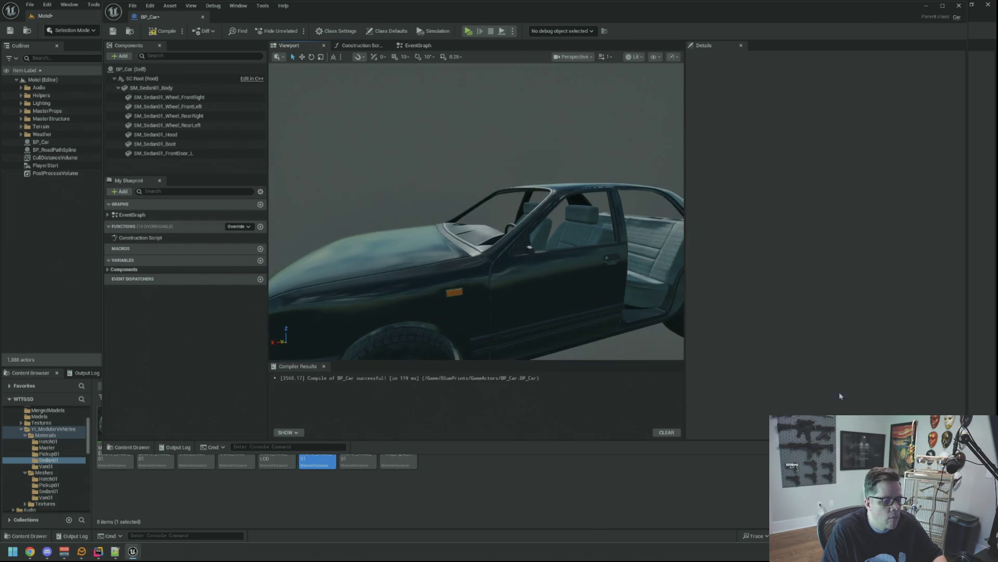
{"action": "left_click_drag", "start_coordinate": [967, 439], "coordinate": [884, 379]}
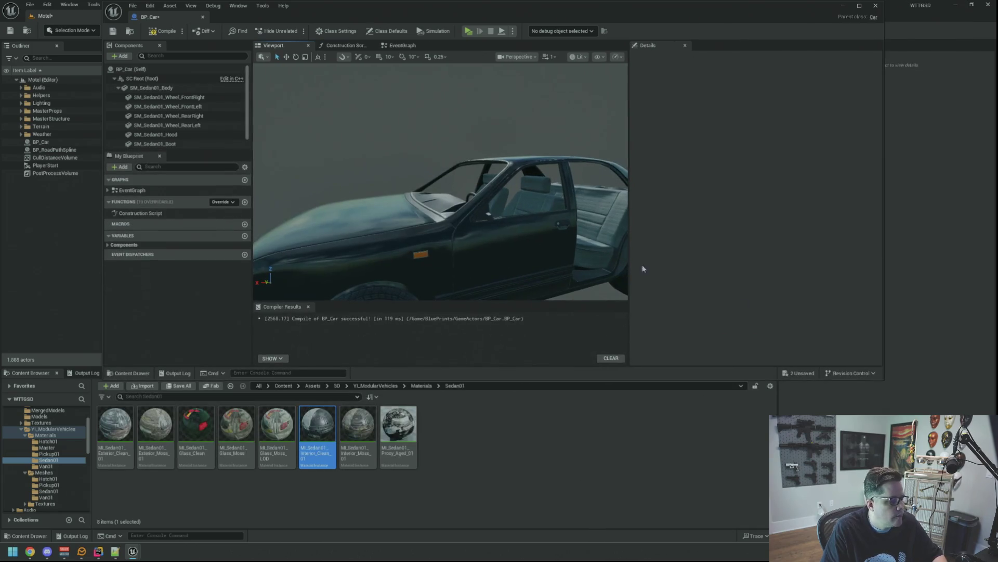
Step: Locate the front-left door's mesh asset and frame the door up close
{"action": "left_click", "coordinate": [507, 246]}
{"action": "left_click", "coordinate": [774, 217]}
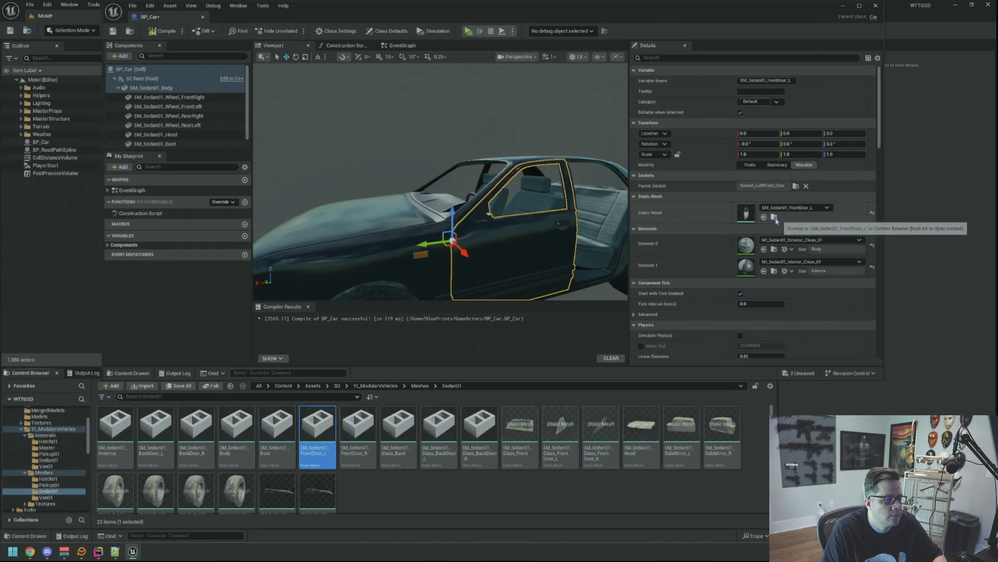
{"action": "left_click_drag", "start_coordinate": [462, 186], "coordinate": [360, 199]}
{"action": "key", "text": "ctrl+z"}
{"action": "key", "text": "f"}
Step: Check the door from side and front-quarter views, then drag in the front-left door glass mesh
{"action": "left_click_drag", "start_coordinate": [543, 214], "coordinate": [471, 218]}
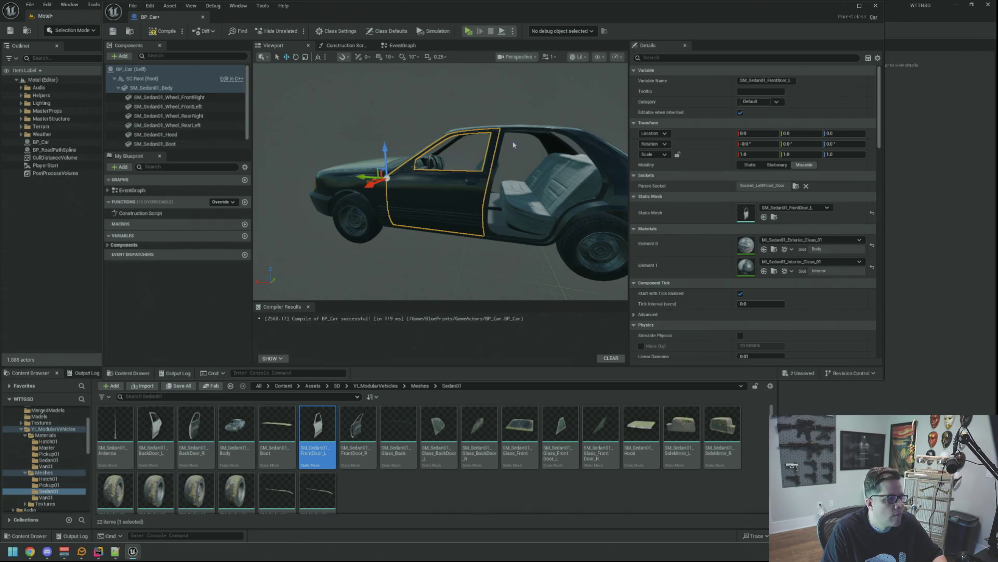
{"action": "left_click_drag", "start_coordinate": [513, 144], "coordinate": [503, 185]}
{"action": "left_click_drag", "start_coordinate": [449, 237], "coordinate": [478, 235]}
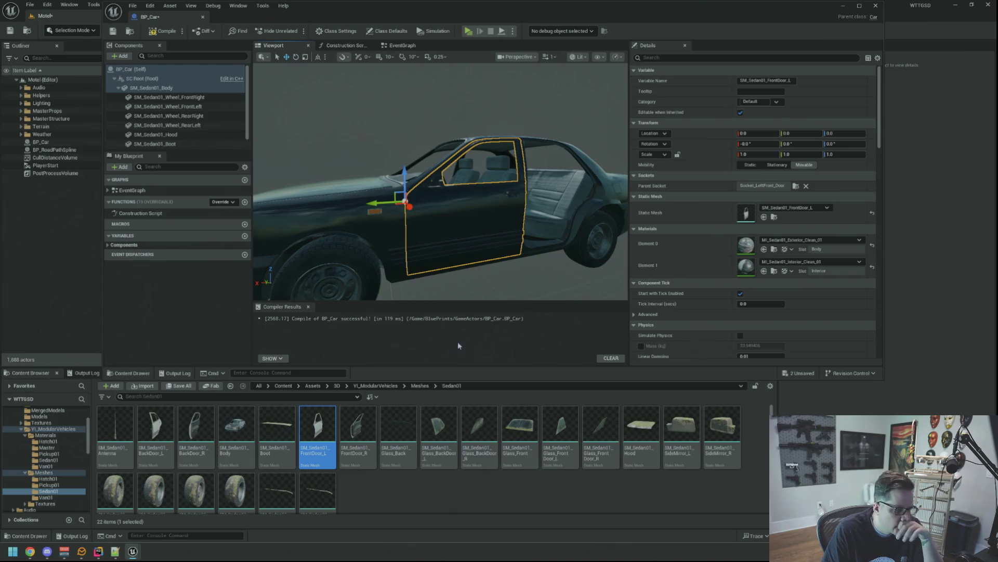
{"action": "left_click", "coordinate": [451, 491]}
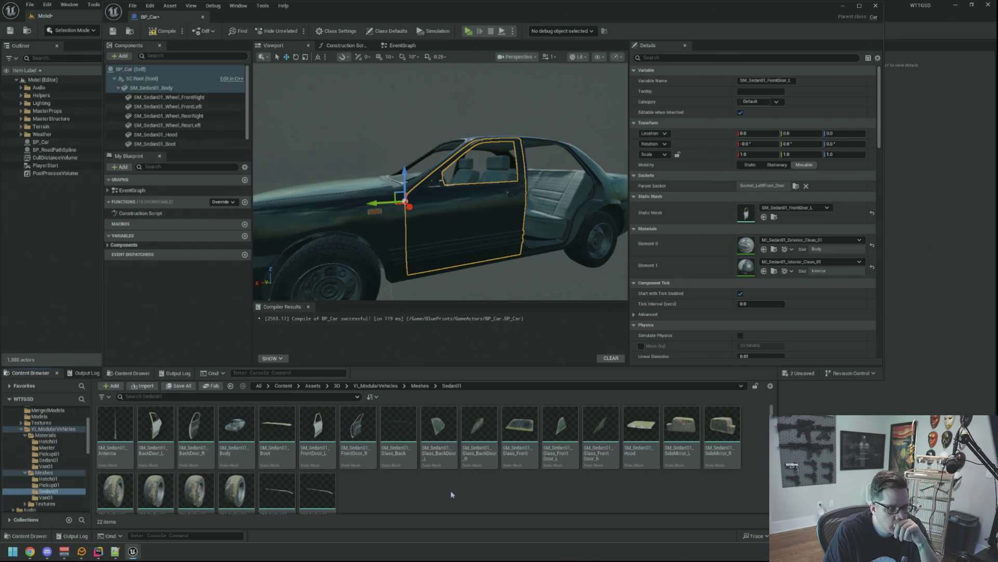
{"action": "mouse_move", "coordinate": [562, 463]}
{"action": "left_mouse_down"}
{"action": "mouse_move", "coordinate": [199, 151]}
{"action": "mouse_move", "coordinate": [447, 219]}
{"action": "left_mouse_up"}
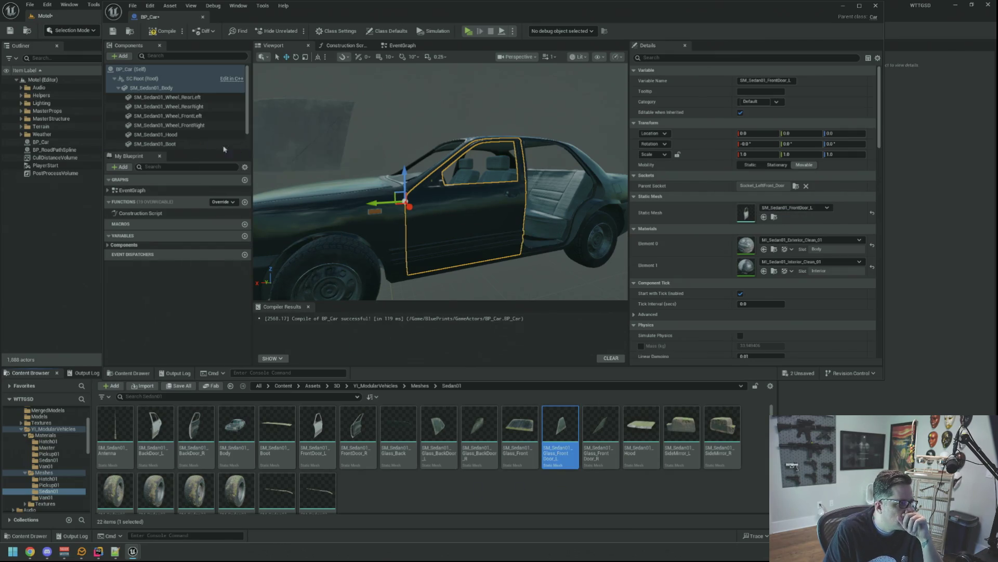
Step: Nest the door glass under the front-left door with its location zeroed
{"action": "mouse_move", "coordinate": [198, 143]}
{"action": "left_mouse_down"}
{"action": "mouse_move", "coordinate": [236, 148]}
{"action": "mouse_move", "coordinate": [208, 138]}
{"action": "left_mouse_up"}
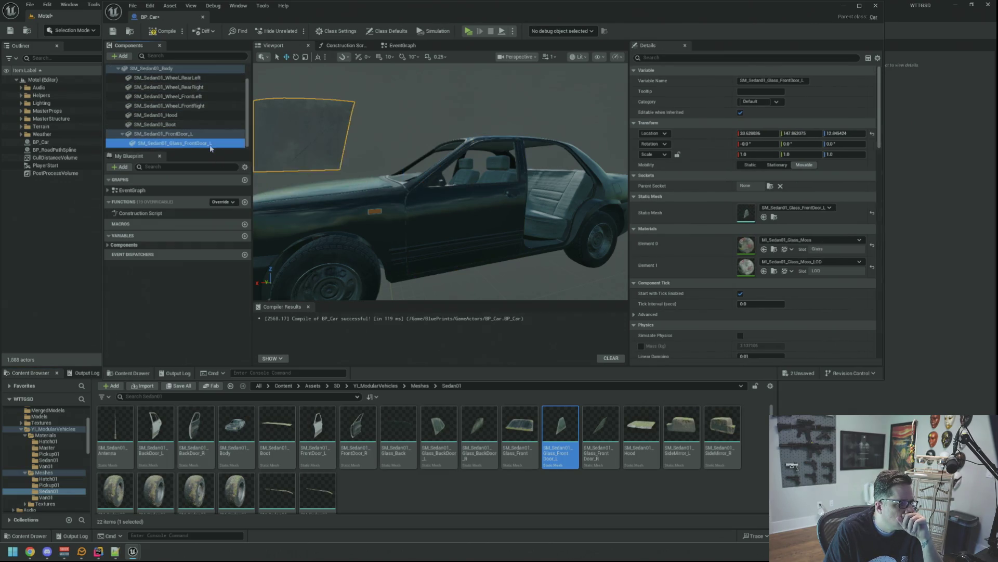
{"action": "left_click", "coordinate": [758, 134]}
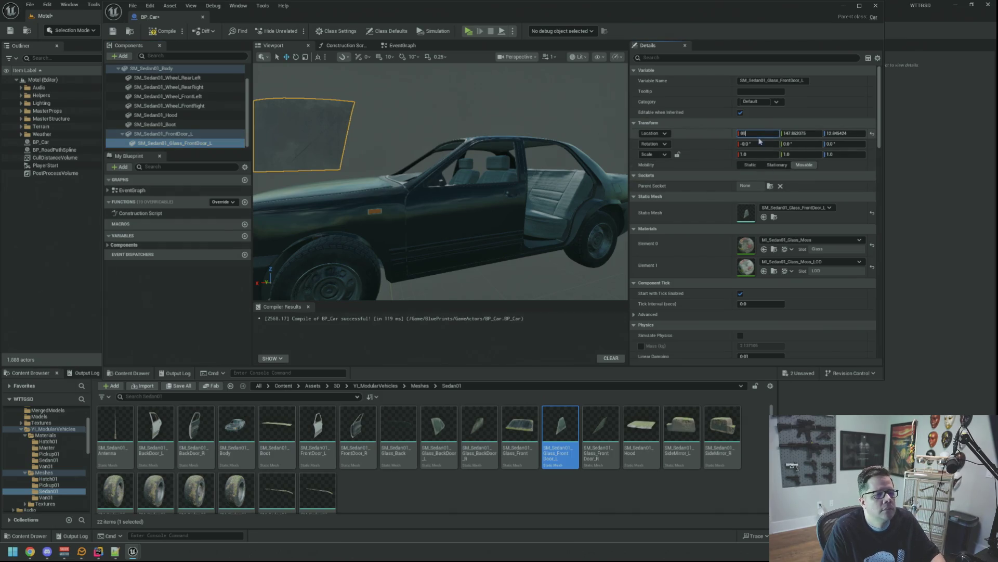
{"action": "key", "text": "Tab"}
{"action": "type", "text": "0"}
{"action": "key", "text": "Tab"}
{"action": "type", "text": "0"}
{"action": "key", "text": "Tab"}
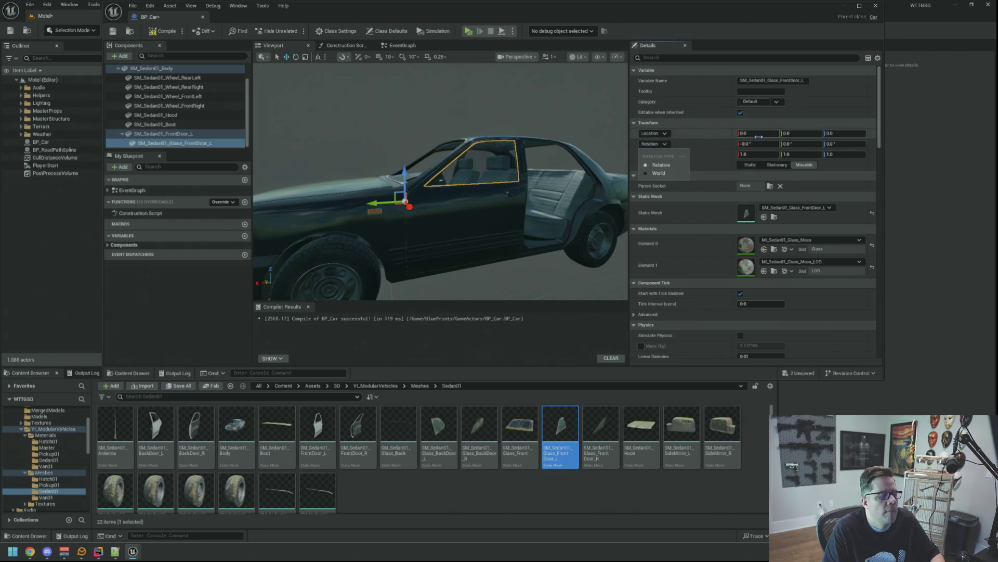
{"action": "scroll", "coordinate": [468, 198], "scroll_direction": "up", "scroll_amount": 5}
Step: Inspect the glass and door from inside the car
{"action": "left_click_drag", "start_coordinate": [468, 198], "coordinate": [239, 211]}
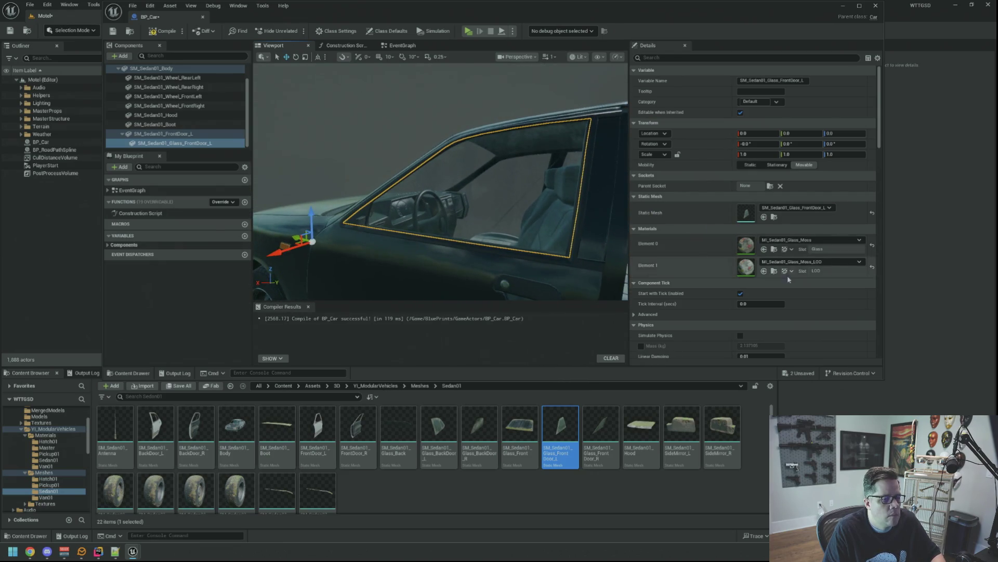
{"action": "mouse_move", "coordinate": [529, 194]}
{"action": "left_mouse_down"}
{"action": "mouse_move", "coordinate": [499, 198]}
{"action": "mouse_move", "coordinate": [541, 192]}
{"action": "mouse_move", "coordinate": [531, 197]}
{"action": "left_mouse_up"}
{"action": "left_click", "coordinate": [209, 134]}
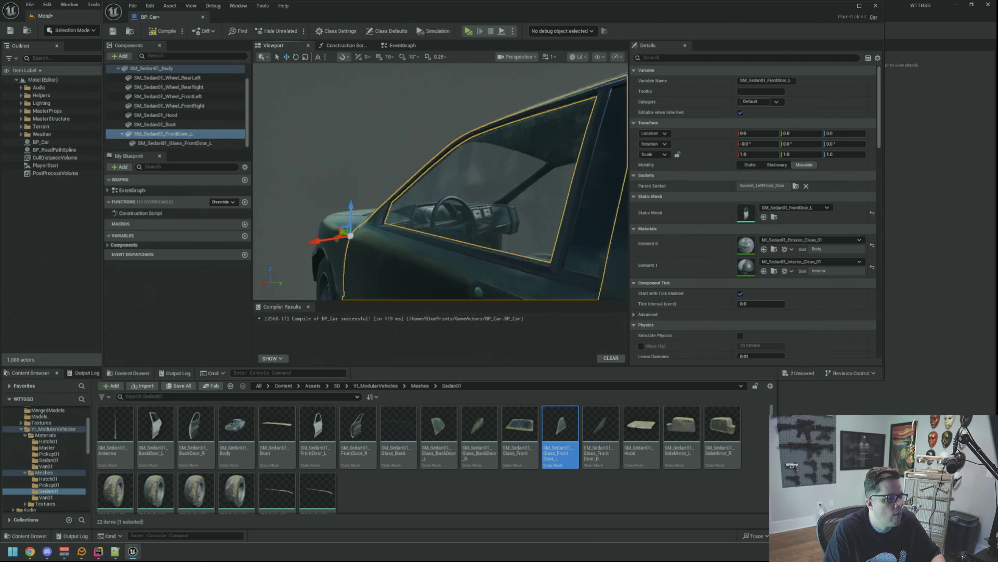
{"action": "mouse_move", "coordinate": [441, 182]}
{"action": "left_mouse_down"}
{"action": "mouse_move", "coordinate": [483, 184]}
{"action": "mouse_move", "coordinate": [416, 179]}
{"action": "left_mouse_up"}
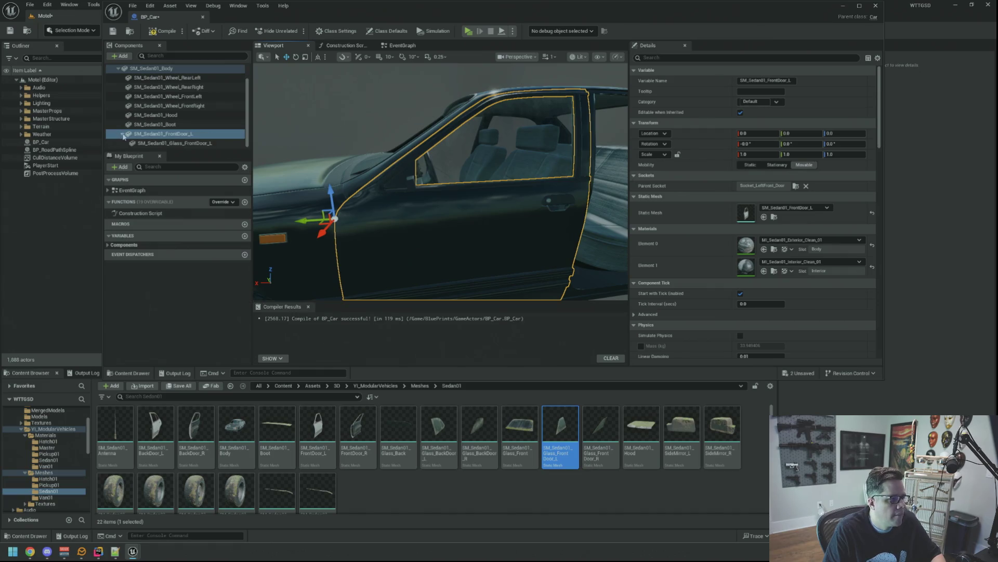
{"action": "left_click", "coordinate": [434, 500]}
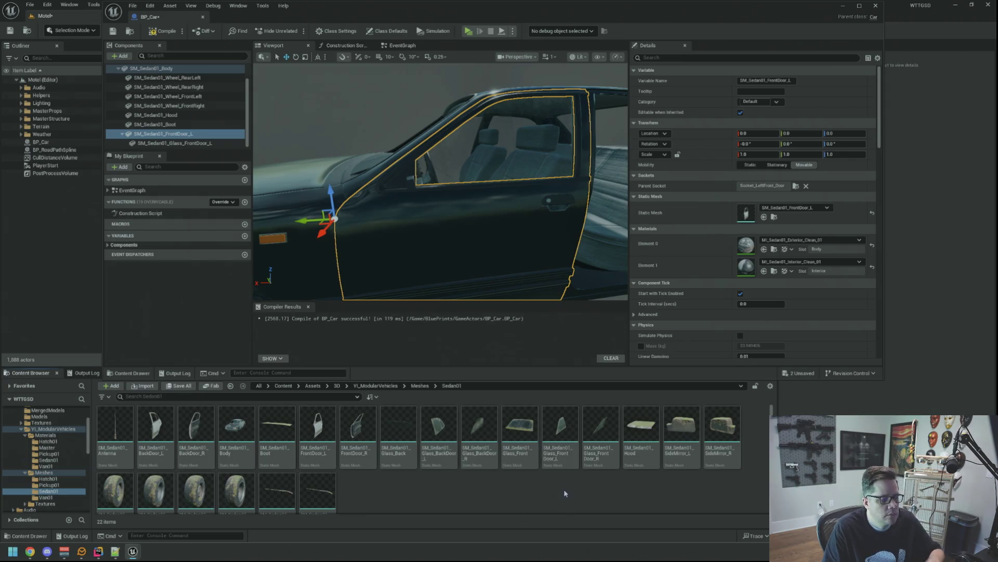
Step: Add SM_Sedan01_SideMirror_L under the front-left door at zero location
{"action": "mouse_move", "coordinate": [681, 432]}
{"action": "left_mouse_down"}
{"action": "mouse_move", "coordinate": [342, 274]}
{"action": "mouse_move", "coordinate": [175, 136]}
{"action": "left_mouse_up"}
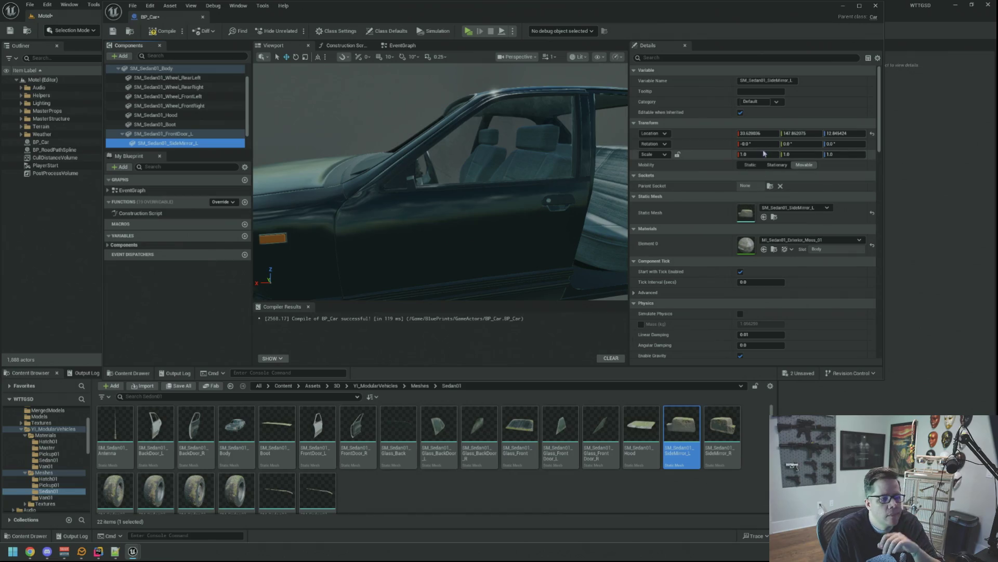
{"action": "key", "text": "Return"}
{"action": "key", "text": "f"}
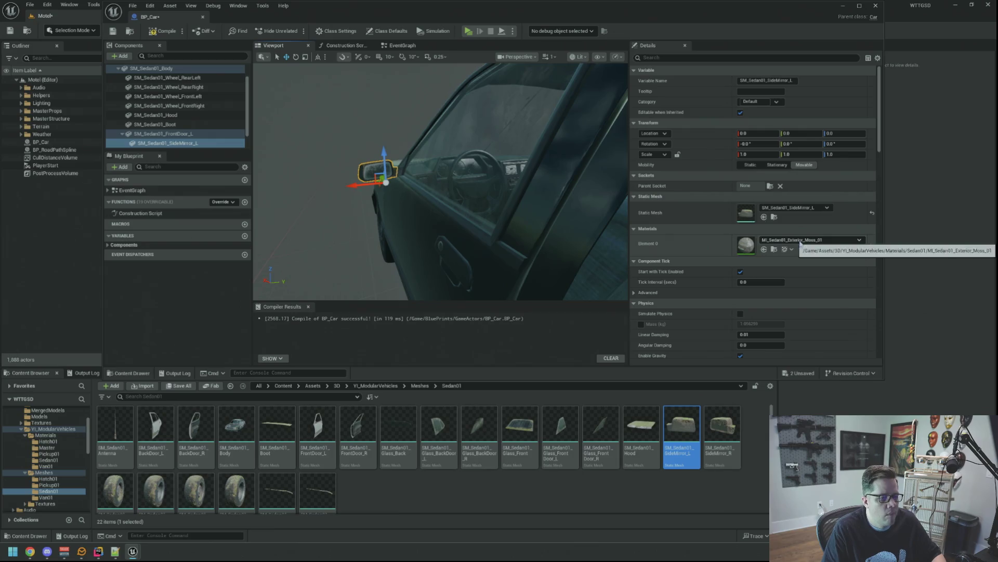
Step: Replace the mirror's mossy material with MI_Sedan01_Exterior_Clean_01
{"action": "left_click", "coordinate": [800, 240]}
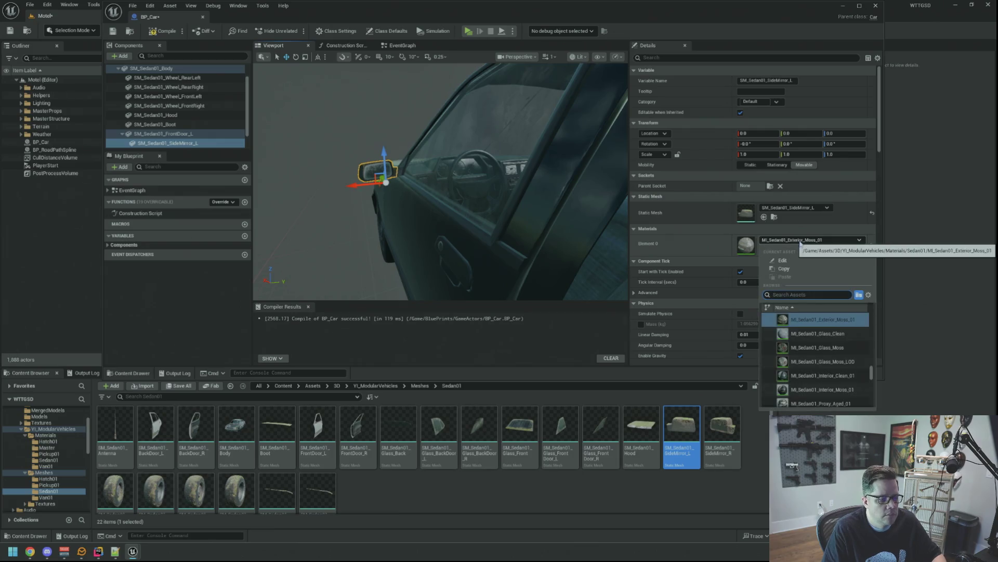
{"action": "left_click", "coordinate": [800, 240]}
{"action": "left_click", "coordinate": [774, 249]}
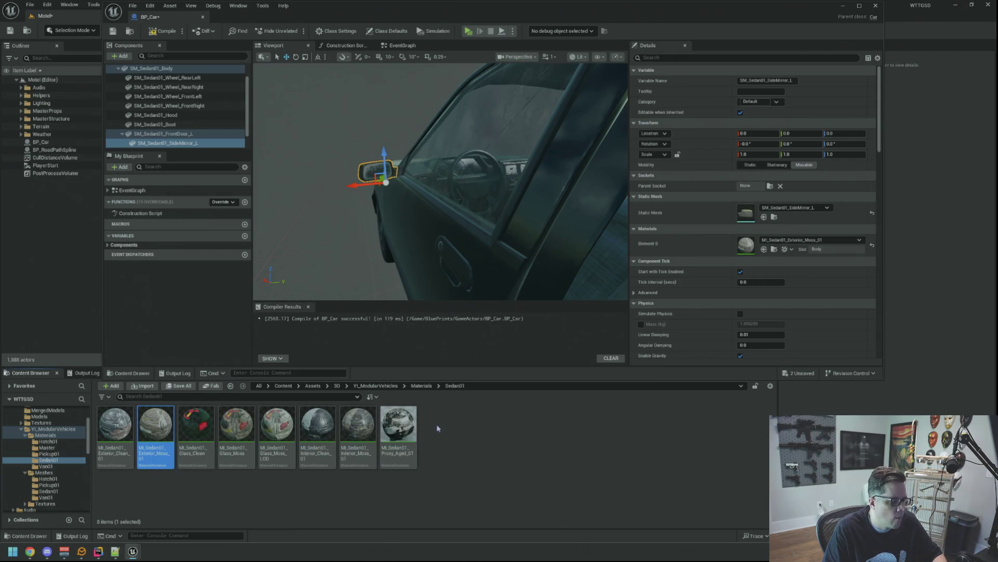
{"action": "mouse_move", "coordinate": [442, 234]}
{"action": "left_mouse_down"}
{"action": "mouse_move", "coordinate": [442, 223]}
{"action": "mouse_move", "coordinate": [396, 218]}
{"action": "mouse_move", "coordinate": [406, 231]}
{"action": "mouse_move", "coordinate": [386, 304]}
{"action": "left_mouse_up"}
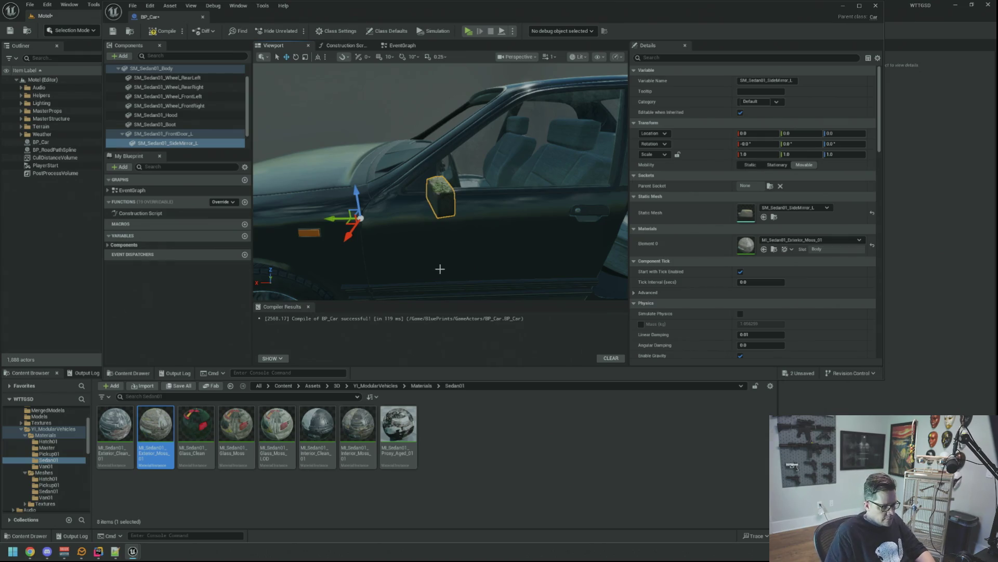
{"action": "mouse_move", "coordinate": [404, 237]}
{"action": "left_mouse_down"}
{"action": "mouse_move", "coordinate": [387, 235]}
{"action": "mouse_move", "coordinate": [461, 238]}
{"action": "mouse_move", "coordinate": [442, 228]}
{"action": "left_mouse_up"}
{"action": "mouse_move", "coordinate": [115, 428]}
{"action": "left_mouse_down"}
{"action": "mouse_move", "coordinate": [127, 434]}
{"action": "mouse_move", "coordinate": [711, 240]}
{"action": "mouse_move", "coordinate": [733, 240]}
{"action": "left_mouse_up"}
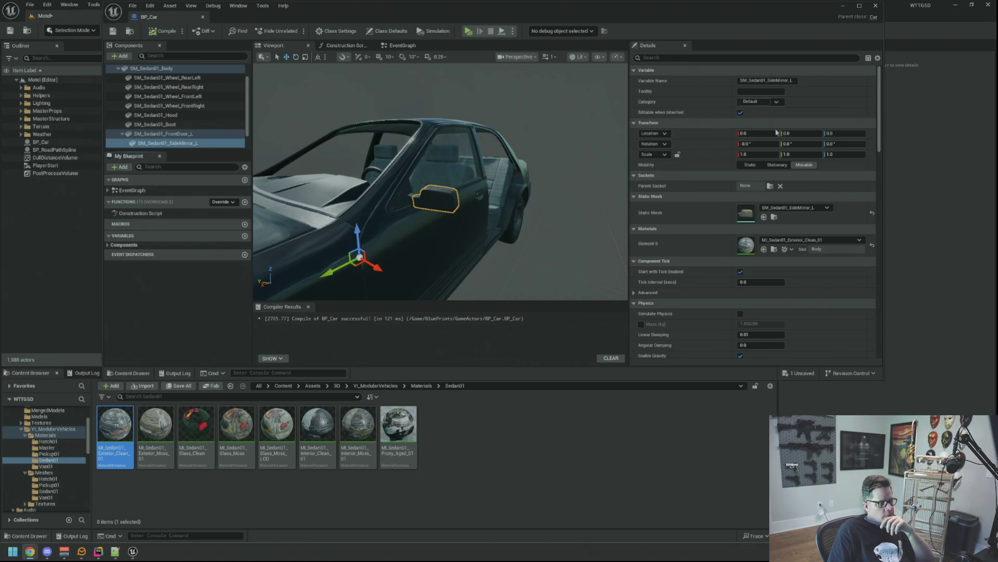
Step: Collapse the door's children, rearrange the editor window and save all changes
{"action": "left_click", "coordinate": [123, 135]}
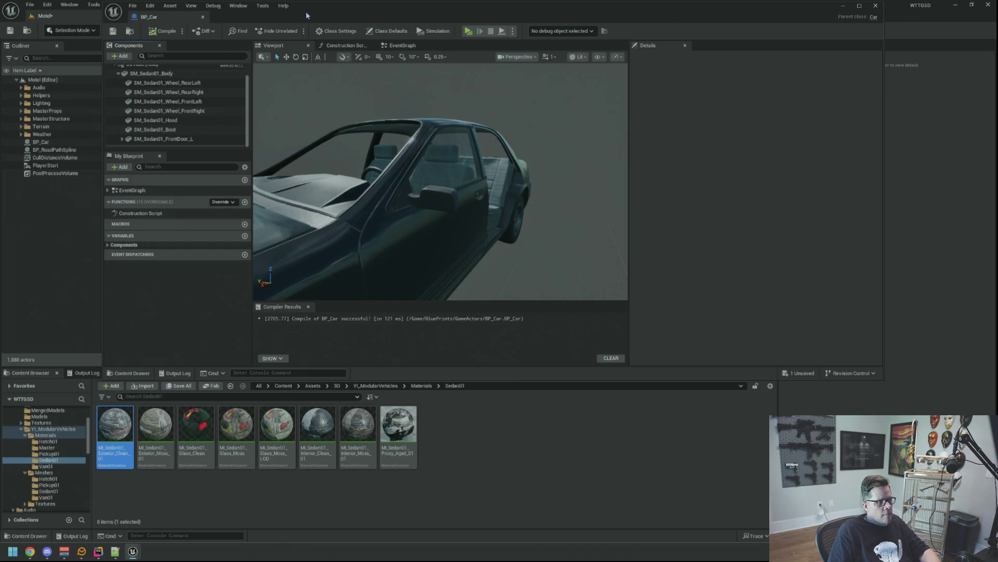
{"action": "left_click_drag", "start_coordinate": [306, 15], "coordinate": [242, 16]}
{"action": "left_click_drag", "start_coordinate": [817, 379], "coordinate": [942, 367]}
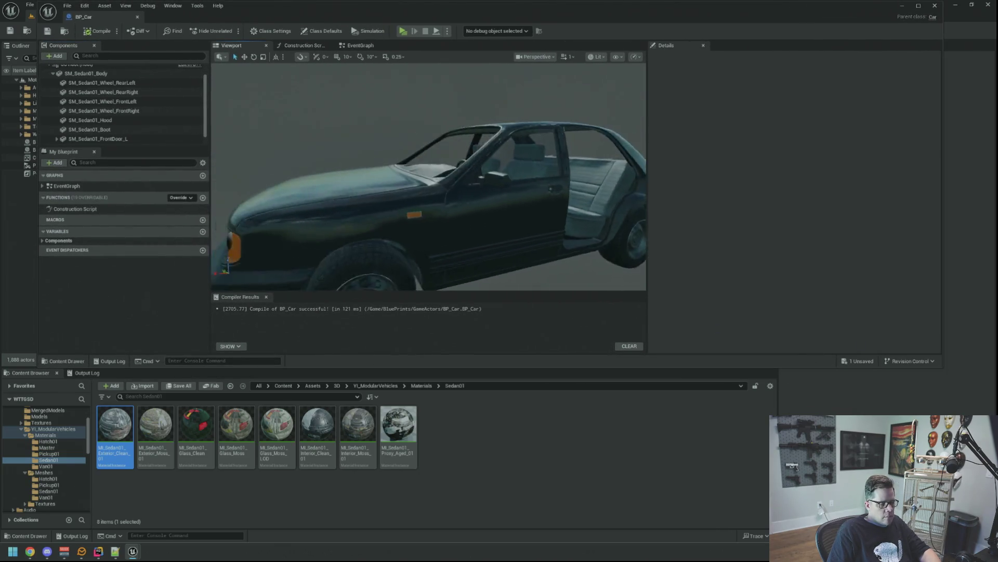
{"action": "key", "text": "ctrl+s"}
Step: Drop SM_Sedan01_FrontDoor_R from Meshes/Sedan01 onto SM_Sedan01_Body in Components
{"action": "left_click", "coordinate": [481, 211]}
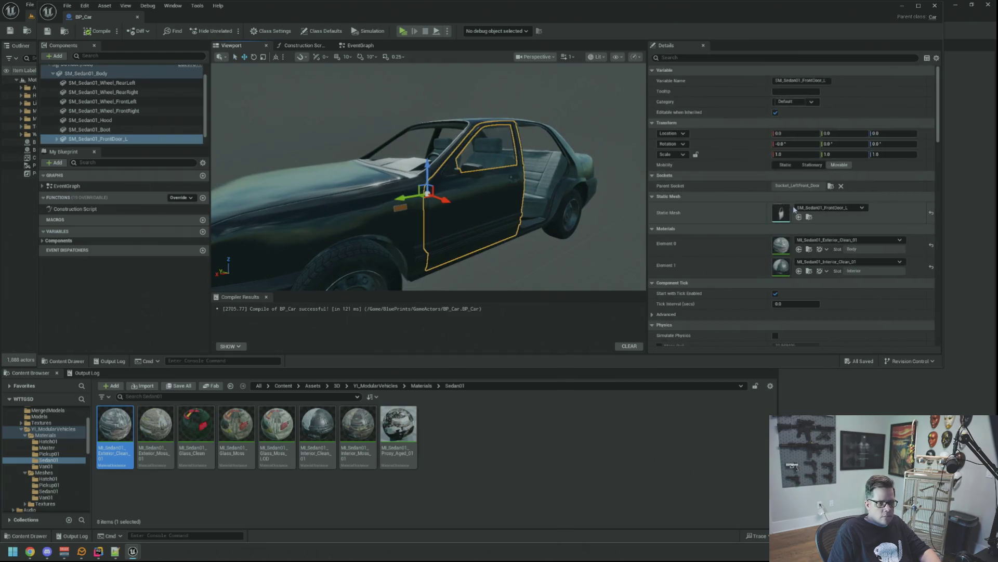
{"action": "left_click", "coordinate": [809, 217]}
{"action": "left_click_drag", "start_coordinate": [446, 234], "coordinate": [446, 234]}
{"action": "left_click_drag", "start_coordinate": [450, 276], "coordinate": [450, 276]}
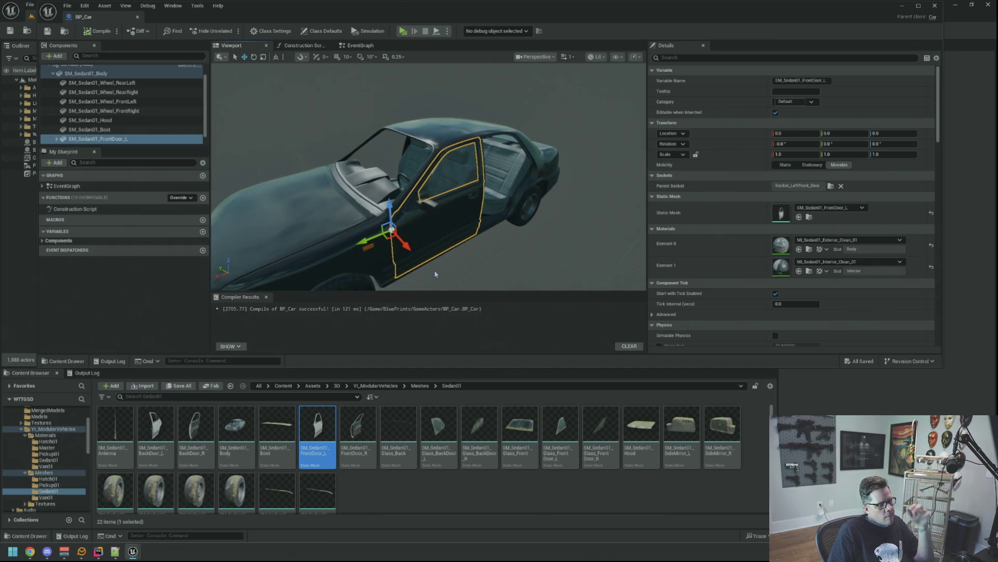
{"action": "mouse_move", "coordinate": [352, 427]}
{"action": "left_mouse_down"}
{"action": "mouse_move", "coordinate": [134, 182]}
{"action": "mouse_move", "coordinate": [132, 97]}
{"action": "mouse_move", "coordinate": [107, 93]}
{"action": "mouse_move", "coordinate": [99, 108]}
{"action": "mouse_move", "coordinate": [115, 90]}
{"action": "left_mouse_up"}
{"action": "scroll", "coordinate": [124, 104], "scroll_direction": "down", "scroll_amount": 2}
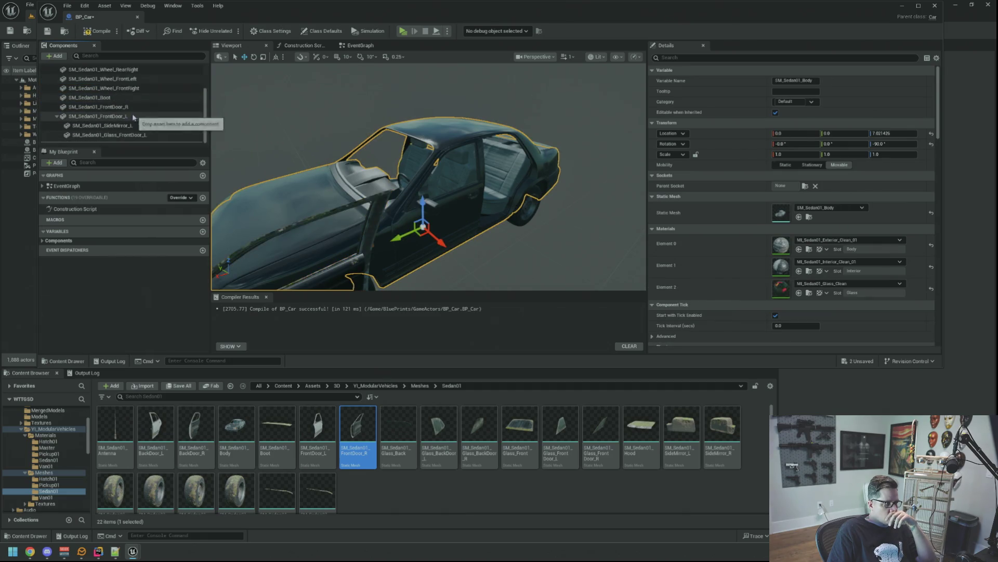
Step: Attach FrontDoor_R to Socket_RightFront_Door and zero its Y and Z location offsets
{"action": "left_click", "coordinate": [57, 117]}
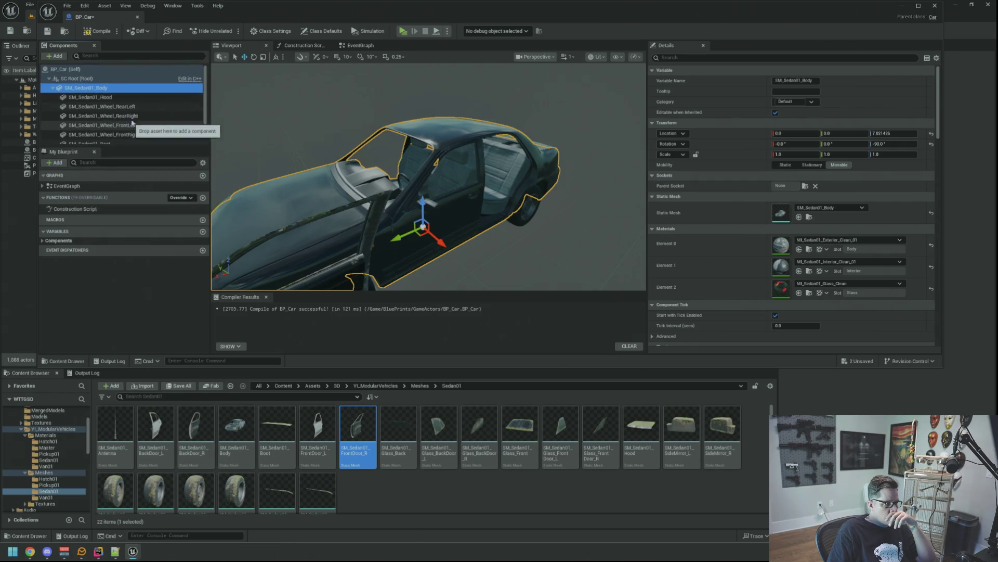
{"action": "left_click", "coordinate": [140, 129]}
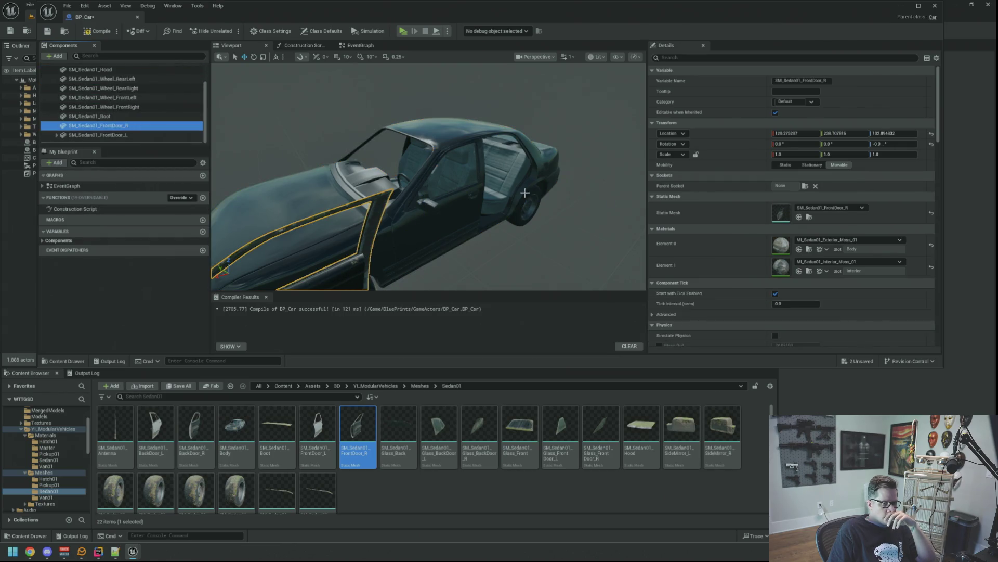
{"action": "left_click", "coordinate": [805, 187]}
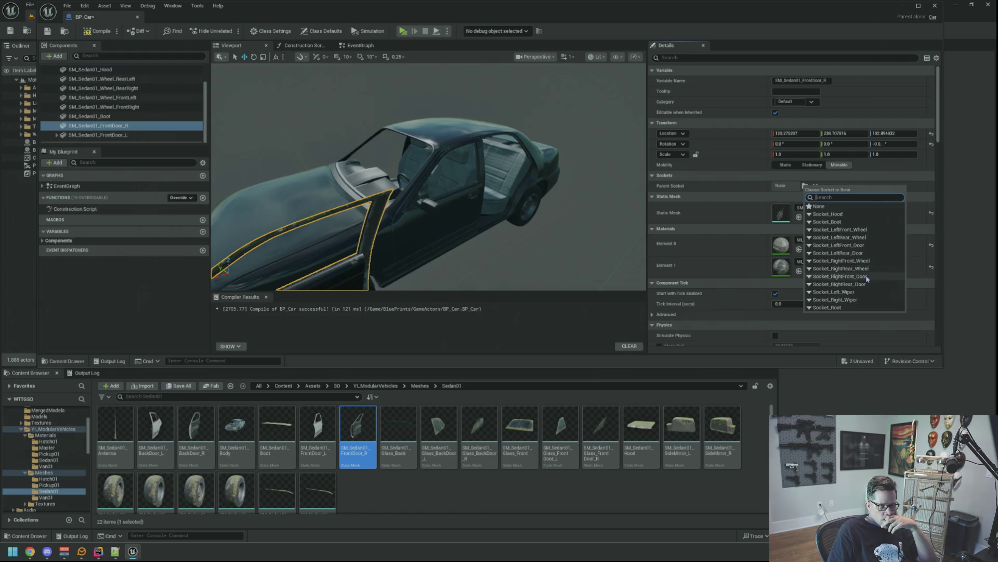
{"action": "left_click", "coordinate": [866, 276]}
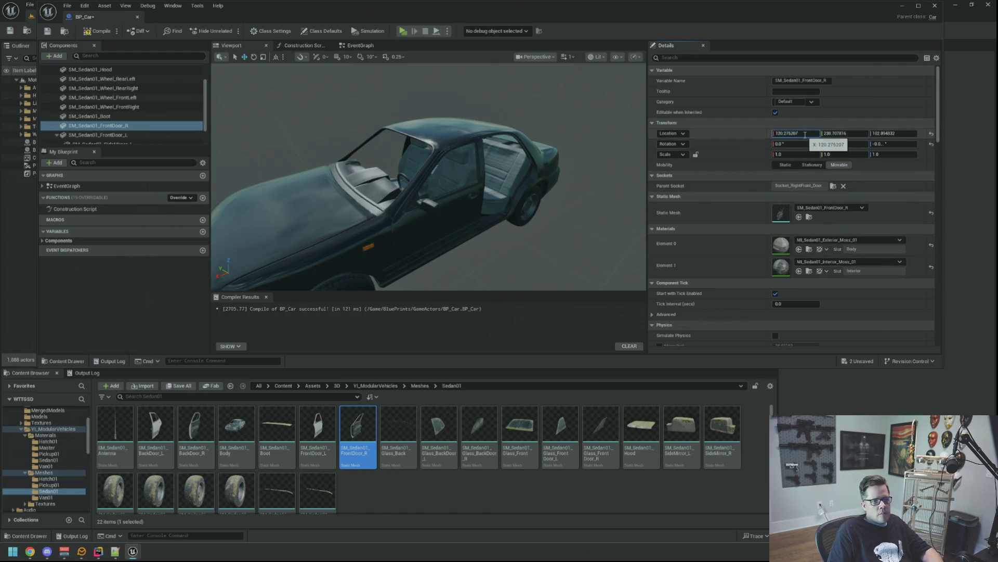
{"action": "left_click", "coordinate": [845, 133]}
{"action": "type", "text": "0"}
{"action": "key", "text": "Tab"}
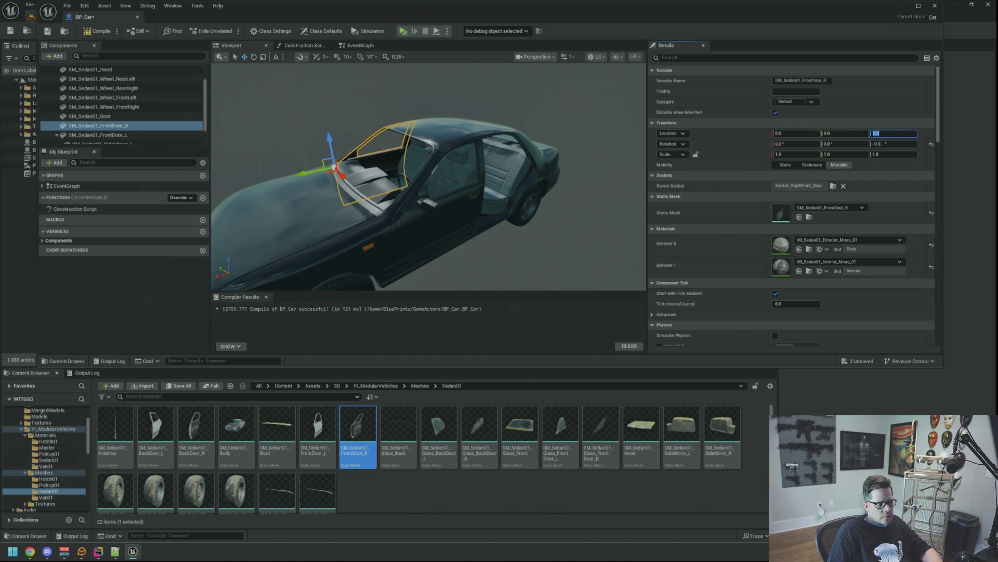
{"action": "key", "text": "Return"}
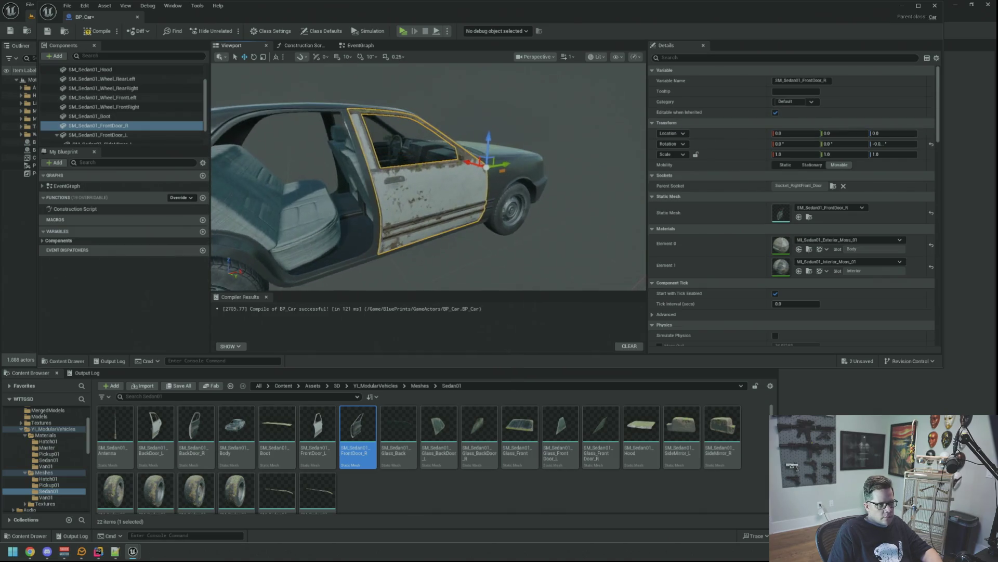
Step: Give the door MI_Sedan01_Exterior_Clean_01 and MI_Sedan01_Interior_Clean_01, then save all changes
{"action": "left_click", "coordinate": [810, 250]}
{"action": "mouse_move", "coordinate": [124, 431]}
{"action": "left_mouse_down"}
{"action": "mouse_move", "coordinate": [736, 283]}
{"action": "mouse_move", "coordinate": [832, 241]}
{"action": "left_mouse_up"}
{"action": "mouse_move", "coordinate": [318, 451]}
{"action": "left_mouse_down"}
{"action": "mouse_move", "coordinate": [486, 408]}
{"action": "mouse_move", "coordinate": [780, 265]}
{"action": "left_mouse_up"}
{"action": "mouse_move", "coordinate": [520, 233]}
{"action": "left_mouse_down"}
{"action": "mouse_move", "coordinate": [582, 223]}
{"action": "mouse_move", "coordinate": [525, 213]}
{"action": "mouse_move", "coordinate": [572, 218]}
{"action": "mouse_move", "coordinate": [587, 208]}
{"action": "mouse_move", "coordinate": [577, 187]}
{"action": "mouse_move", "coordinate": [556, 221]}
{"action": "mouse_move", "coordinate": [442, 231]}
{"action": "left_mouse_up"}
{"action": "left_click", "coordinate": [57, 135]}
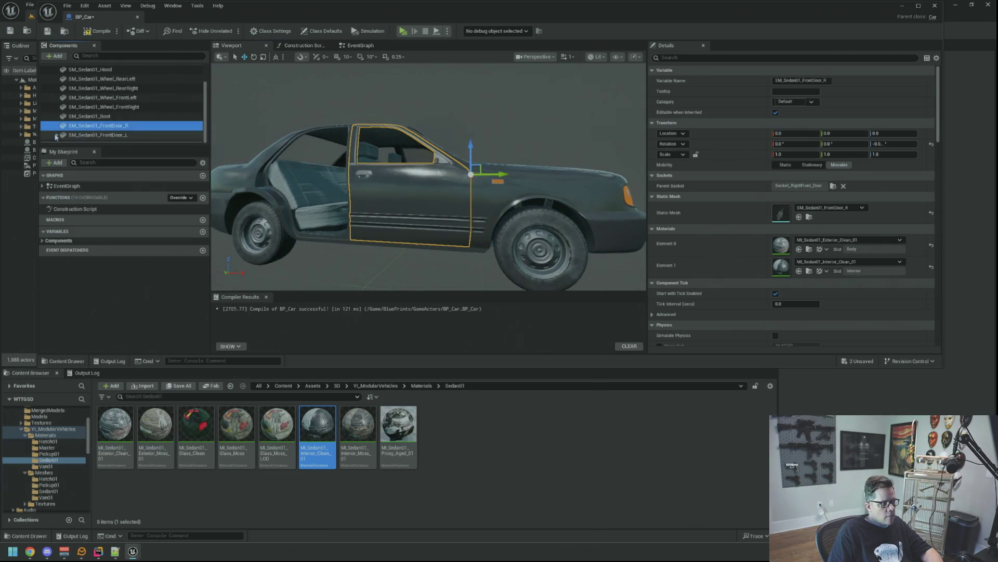
{"action": "key", "text": "ctrl+s"}
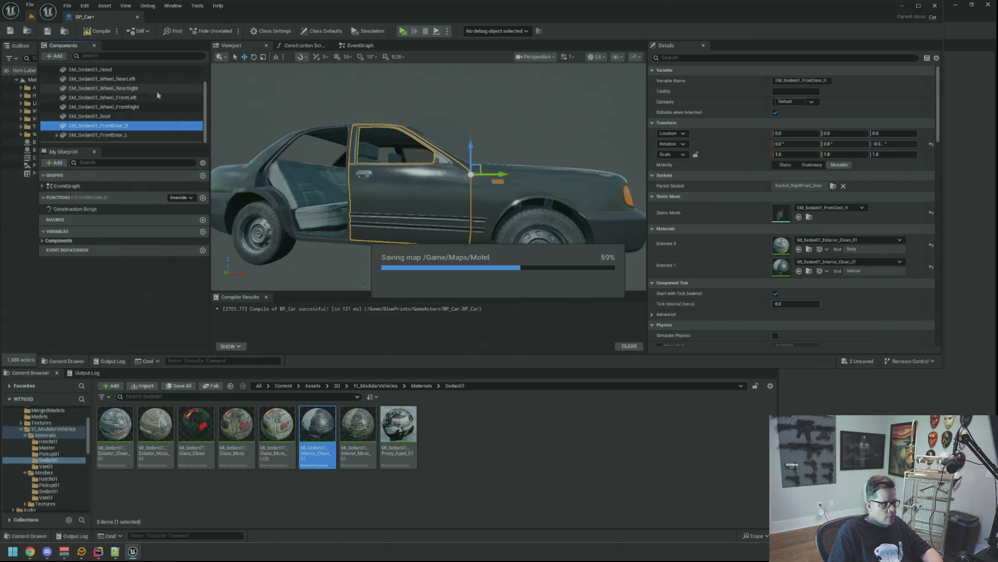
Step: Add the Glass_FrontDoor_R and SideMirror_R meshes to BP_Car's components
{"action": "left_click", "coordinate": [810, 217]}
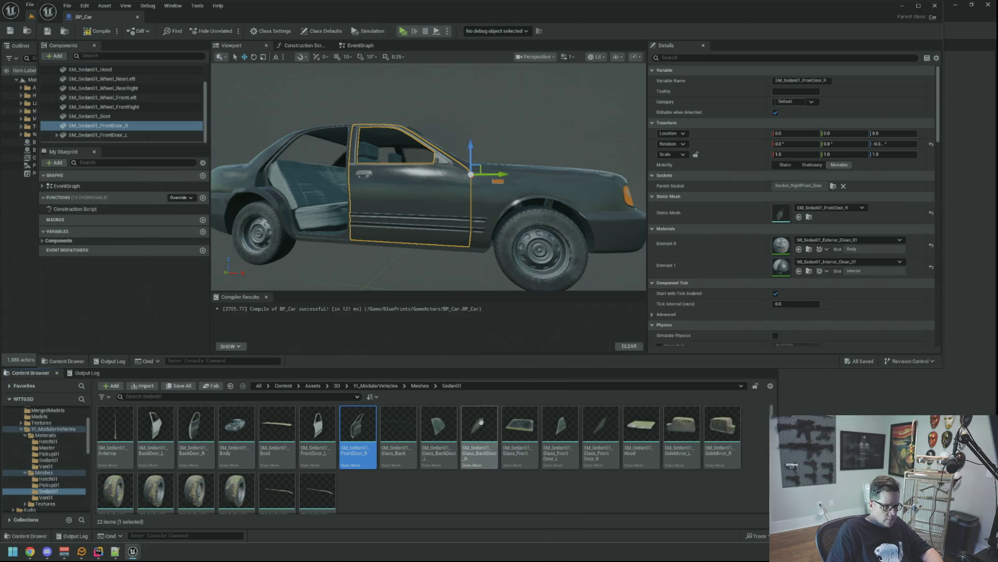
{"action": "left_click", "coordinate": [549, 488]}
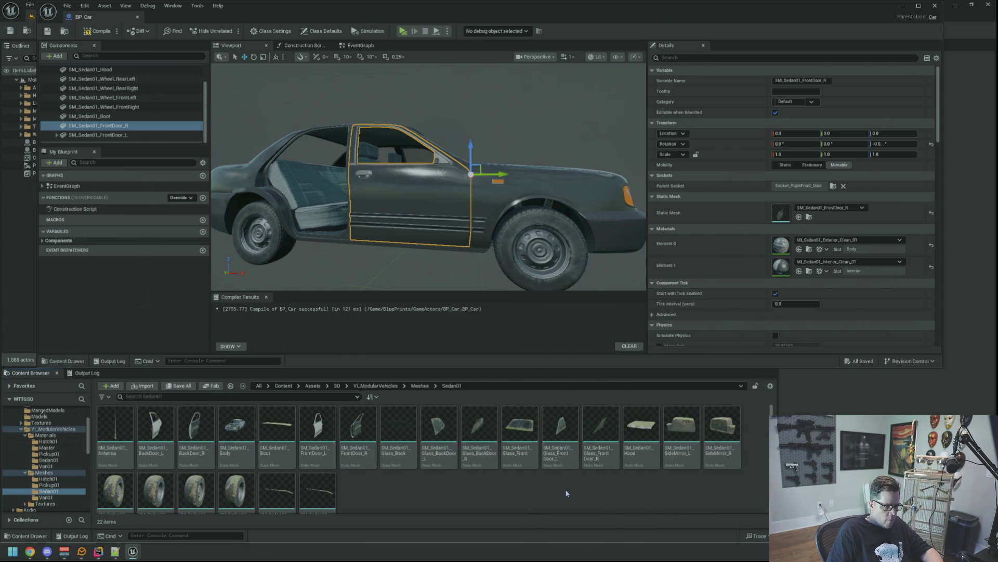
{"action": "mouse_move", "coordinate": [600, 434]}
{"action": "left_mouse_down"}
{"action": "mouse_move", "coordinate": [156, 125]}
{"action": "mouse_move", "coordinate": [143, 134]}
{"action": "left_mouse_up"}
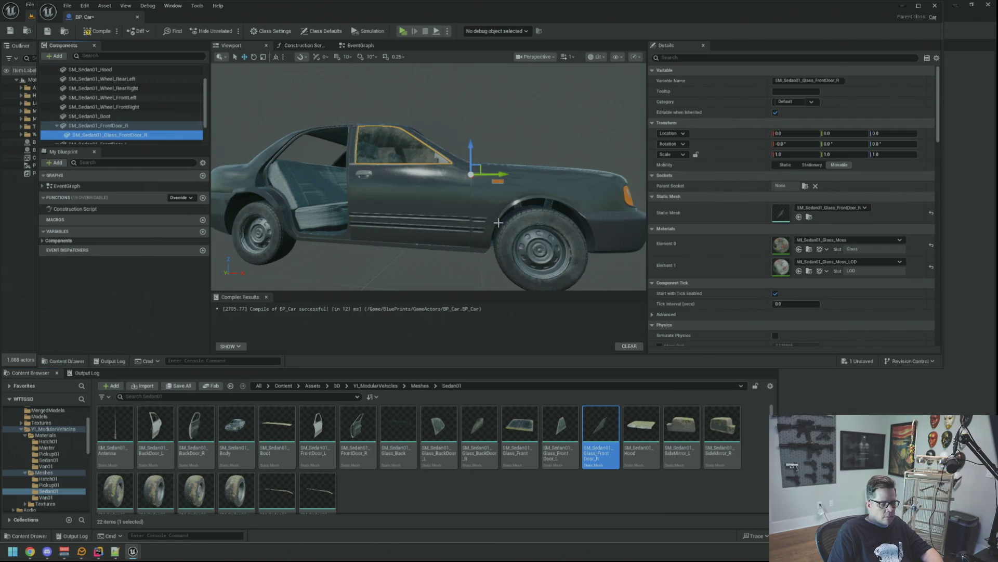
{"action": "scroll", "coordinate": [496, 221], "scroll_direction": "down", "scroll_amount": 2}
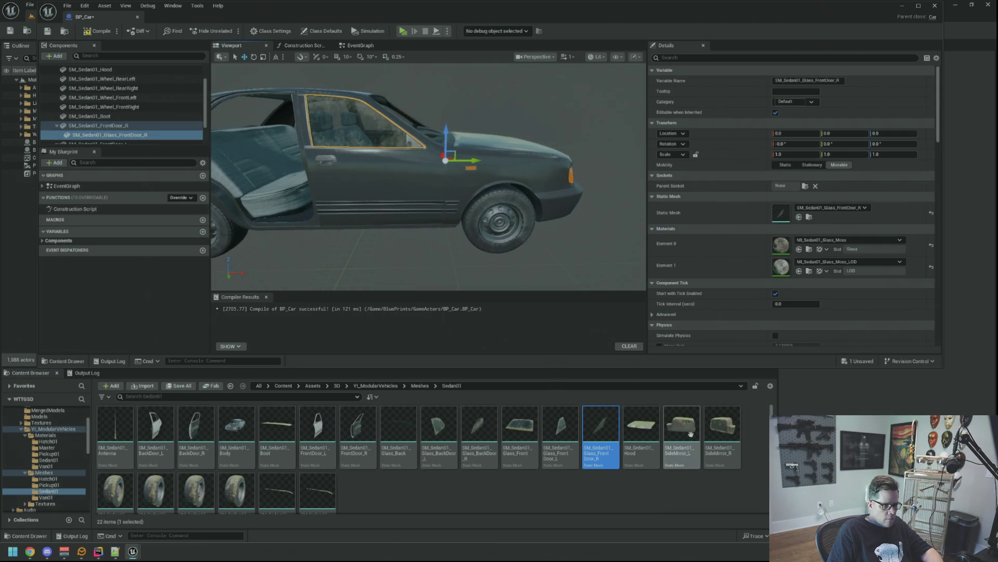
{"action": "mouse_move", "coordinate": [723, 426]}
{"action": "left_mouse_down"}
{"action": "mouse_move", "coordinate": [417, 334]}
{"action": "mouse_move", "coordinate": [137, 148]}
{"action": "mouse_move", "coordinate": [129, 126]}
{"action": "mouse_move", "coordinate": [150, 130]}
{"action": "mouse_move", "coordinate": [120, 110]}
{"action": "left_mouse_up"}
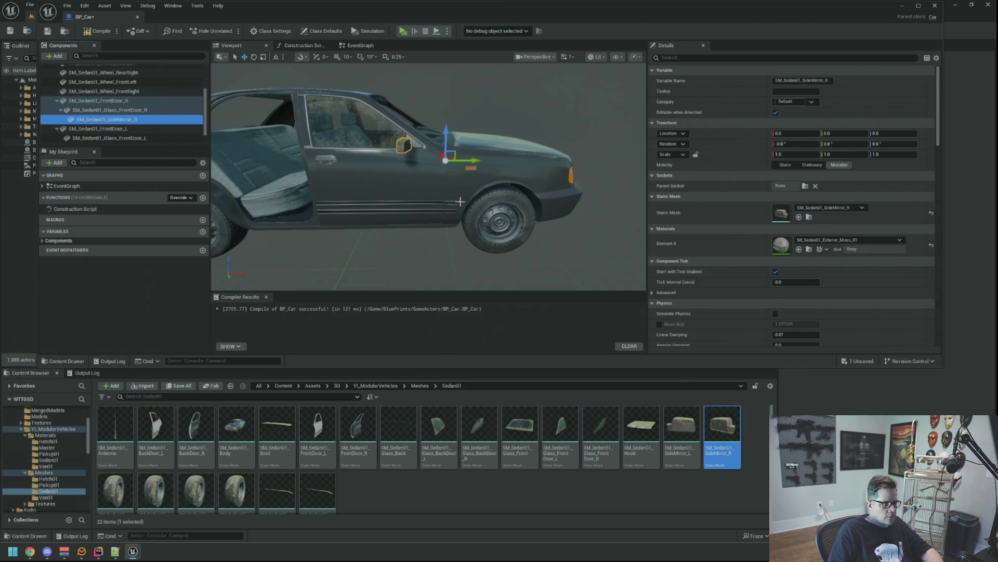
Step: Give SideMirror_R MI_Sedan01_Exterior_Clean_01 and parent it under FrontDoor_R
{"action": "left_click", "coordinate": [809, 249]}
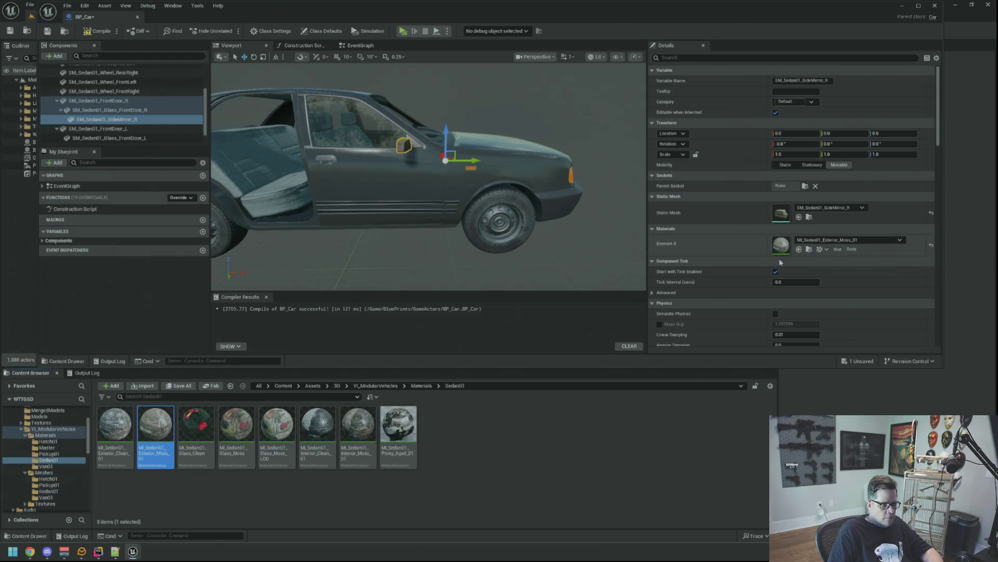
{"action": "left_click_drag", "start_coordinate": [115, 423], "coordinate": [785, 243]}
{"action": "left_click_drag", "start_coordinate": [512, 185], "coordinate": [458, 166]}
{"action": "left_click", "coordinate": [61, 110]}
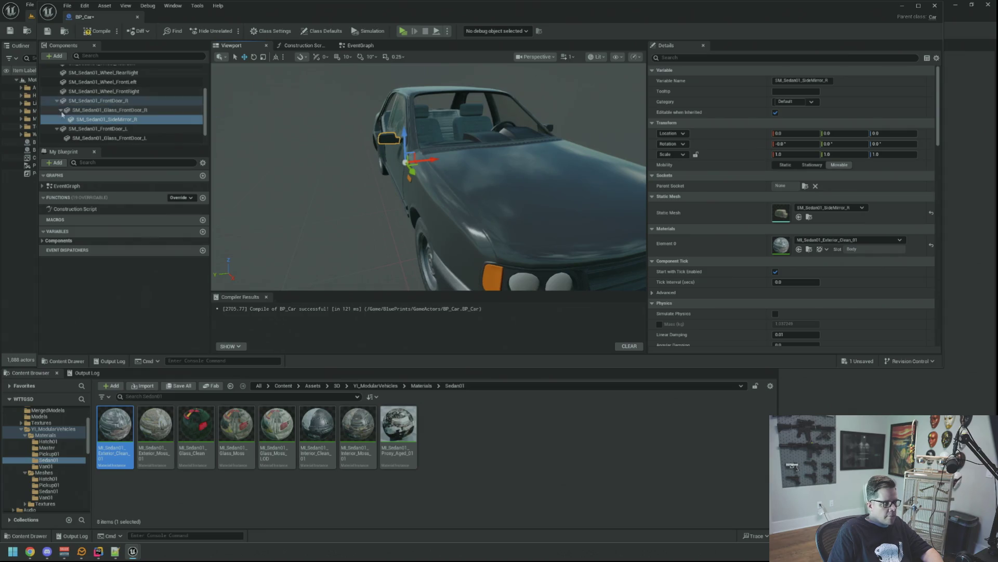
{"action": "left_click", "coordinate": [61, 109]}
{"action": "left_click_drag", "start_coordinate": [98, 119], "coordinate": [92, 105]}
{"action": "left_click", "coordinate": [56, 104]}
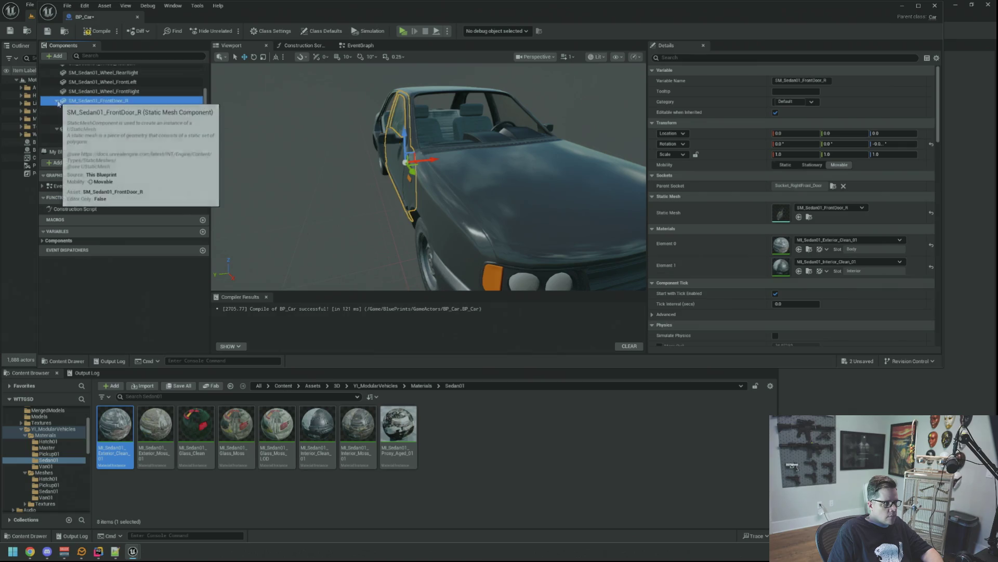
Step: Compile BP_Car, enlarge the Components panel, and browse to the FrontDoor_R mesh among the Sedan01 meshes
{"action": "left_click", "coordinate": [56, 107]}
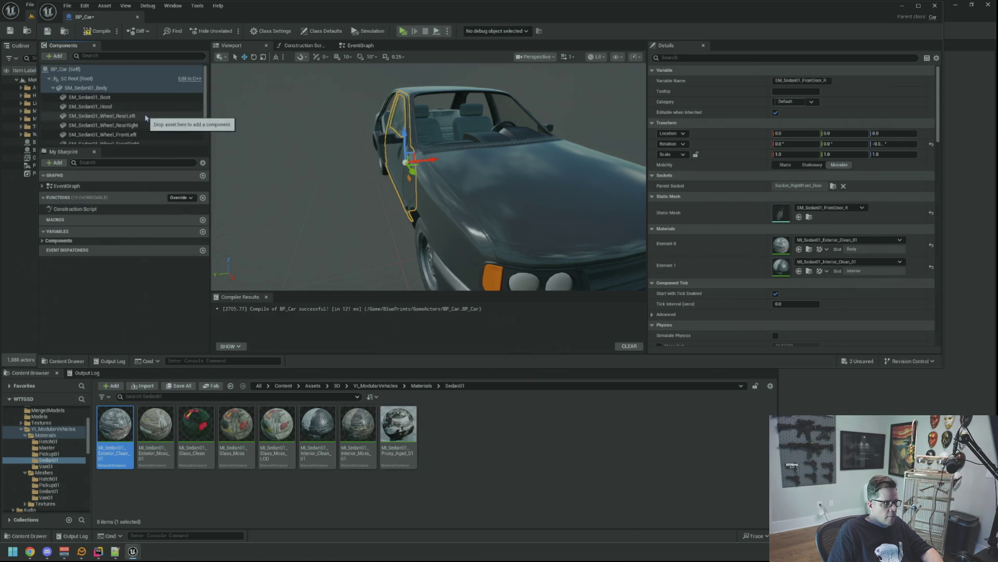
{"action": "left_click_drag", "start_coordinate": [472, 178], "coordinate": [395, 173]}
{"action": "left_click", "coordinate": [102, 32]}
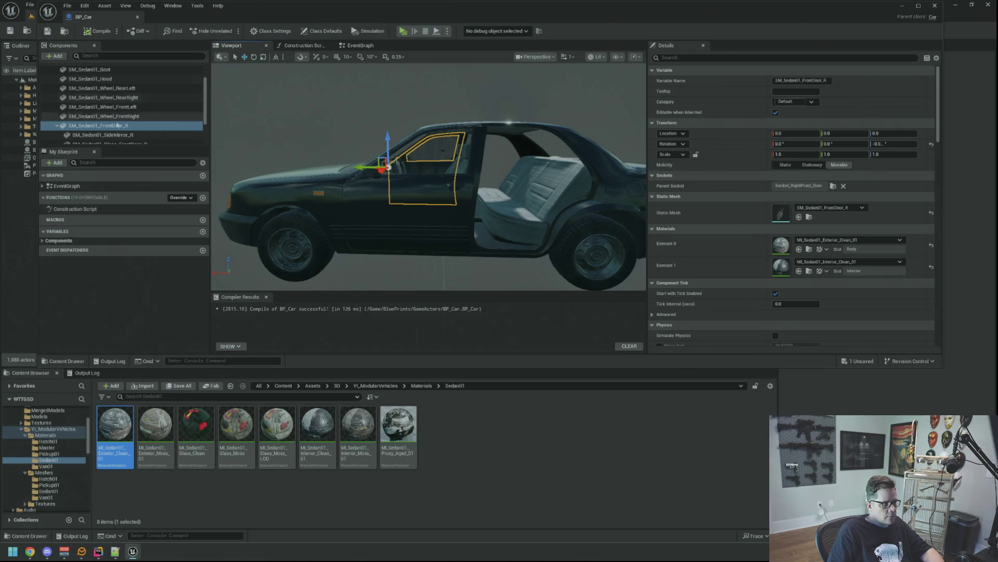
{"action": "scroll", "coordinate": [142, 134], "scroll_direction": "down", "scroll_amount": 2}
{"action": "mouse_move", "coordinate": [140, 144]}
{"action": "left_mouse_down"}
{"action": "mouse_move", "coordinate": [144, 242]}
{"action": "mouse_move", "coordinate": [145, 209]}
{"action": "left_mouse_up"}
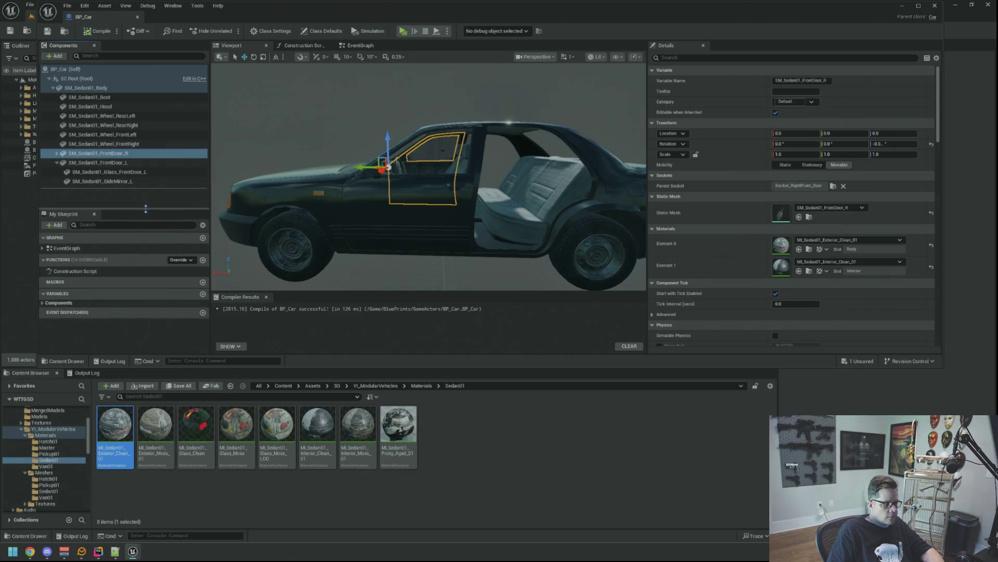
{"action": "left_click_drag", "start_coordinate": [405, 183], "coordinate": [466, 323]}
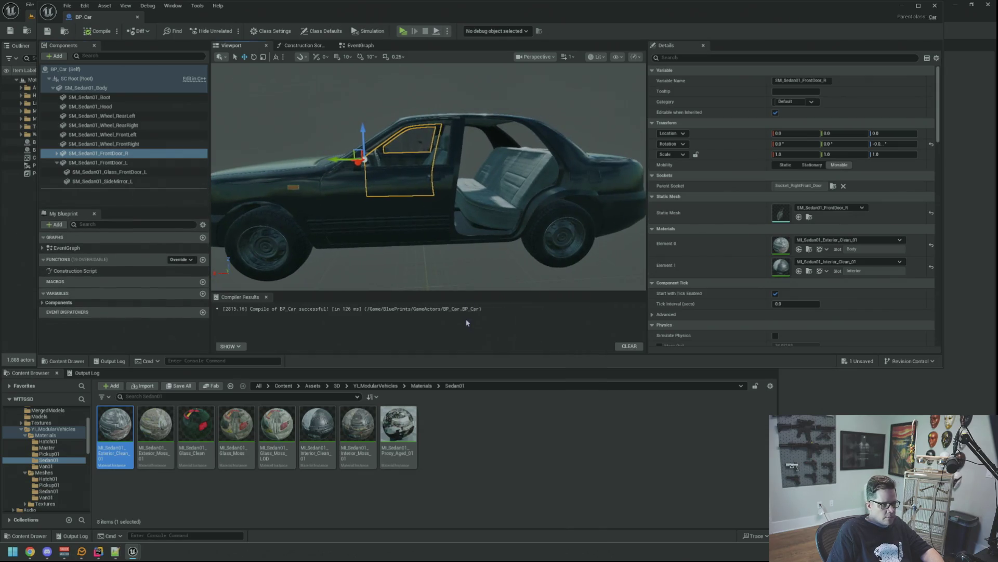
{"action": "left_click", "coordinate": [809, 218]}
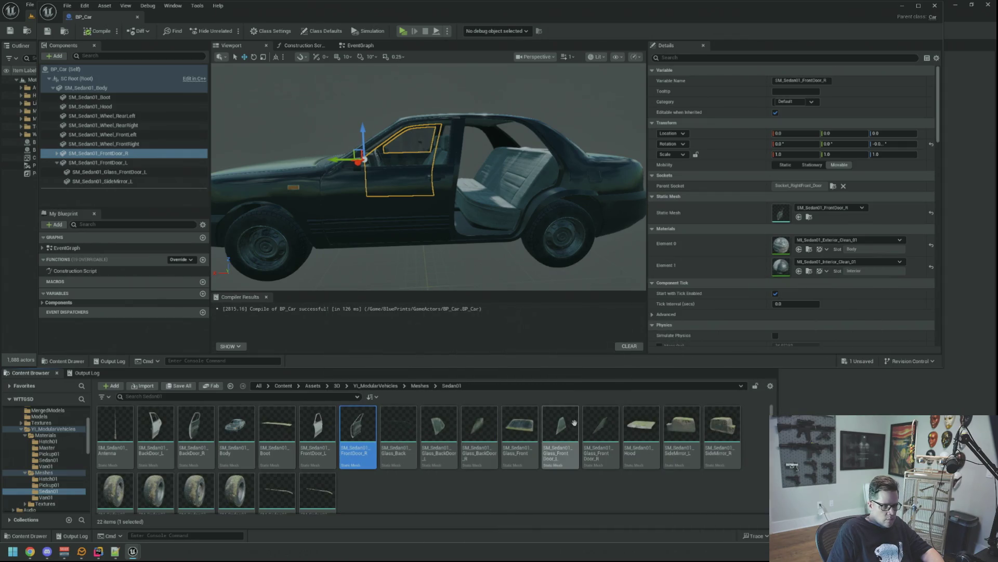
Step: Add the SM_Sedan01_BackDoor_R mesh to BP_Car's components
{"action": "left_click", "coordinate": [454, 425]}
{"action": "left_click", "coordinate": [478, 426]}
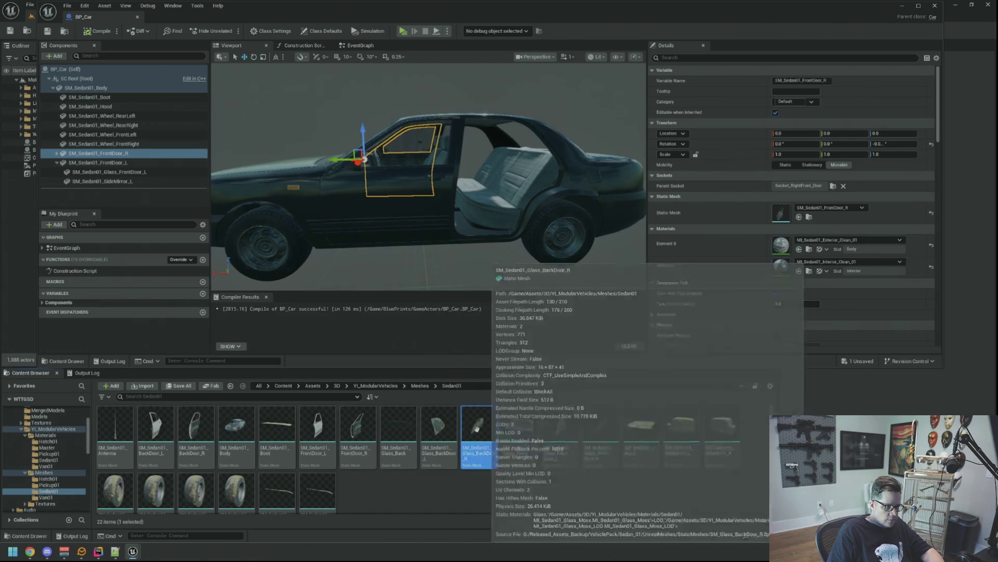
{"action": "left_click", "coordinate": [195, 419]}
{"action": "left_click_drag", "start_coordinate": [194, 416], "coordinate": [111, 91]}
{"action": "mouse_move", "coordinate": [110, 182]}
{"action": "left_mouse_down"}
{"action": "mouse_move", "coordinate": [125, 115]}
{"action": "mouse_move", "coordinate": [147, 178]}
{"action": "mouse_move", "coordinate": [111, 154]}
{"action": "mouse_move", "coordinate": [86, 100]}
{"action": "left_mouse_up"}
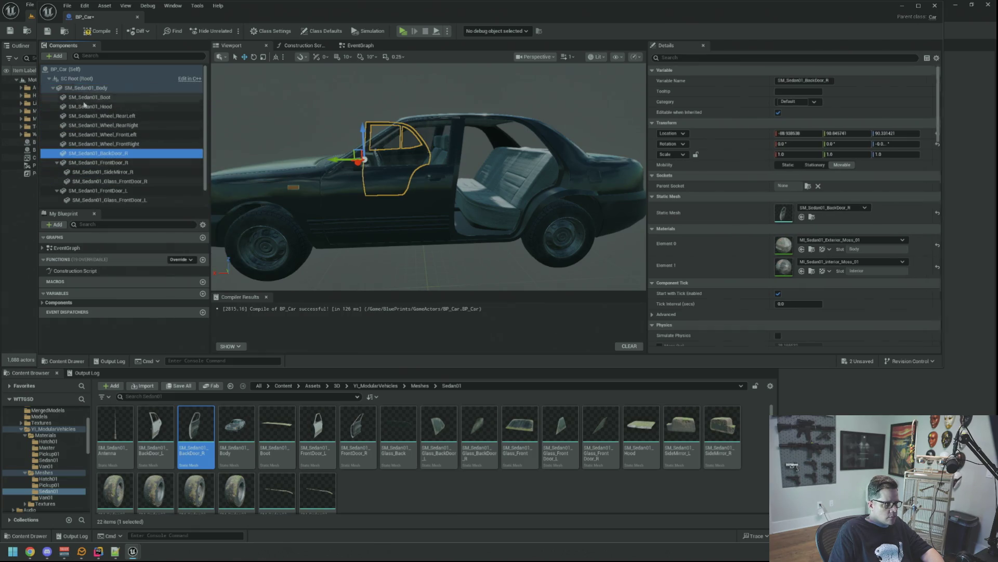
{"action": "left_click", "coordinate": [57, 163]}
{"action": "left_click", "coordinate": [57, 172]}
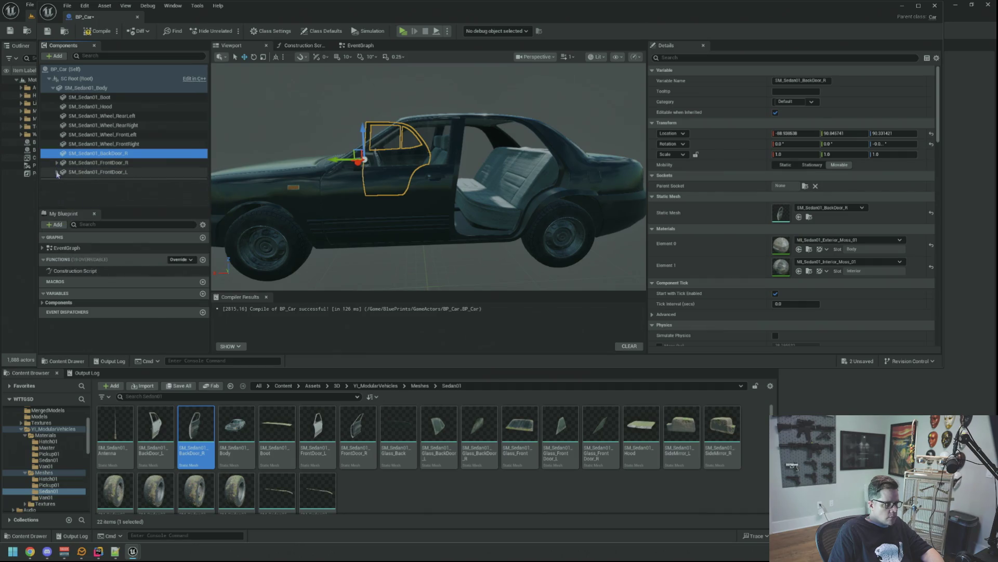
{"action": "mouse_move", "coordinate": [373, 211]}
{"action": "left_mouse_down"}
{"action": "mouse_move", "coordinate": [395, 198]}
{"action": "mouse_move", "coordinate": [364, 208]}
{"action": "mouse_move", "coordinate": [373, 211]}
{"action": "left_mouse_up"}
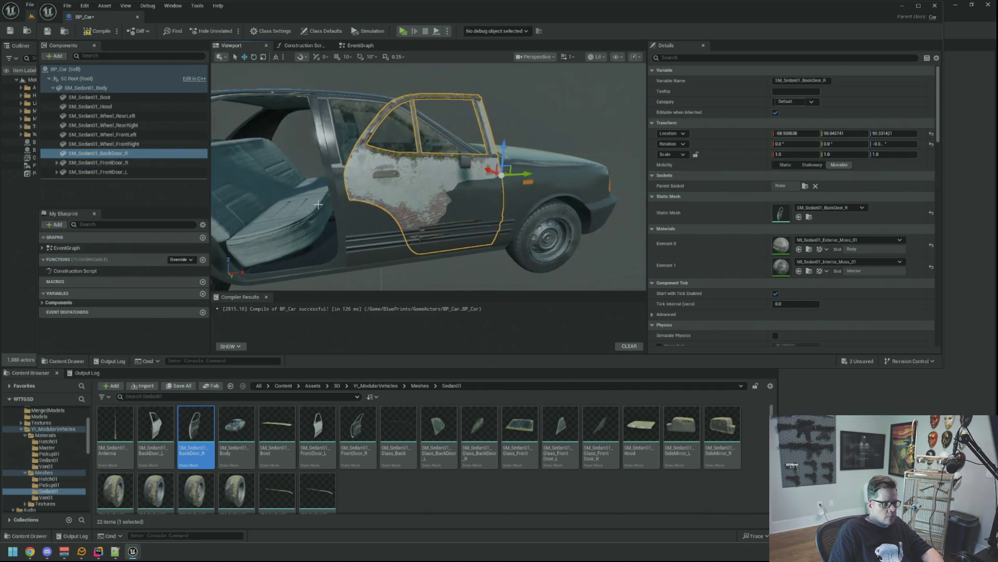
{"action": "left_click_drag", "start_coordinate": [525, 214], "coordinate": [499, 212]}
{"action": "left_click_drag", "start_coordinate": [502, 208], "coordinate": [436, 210]}
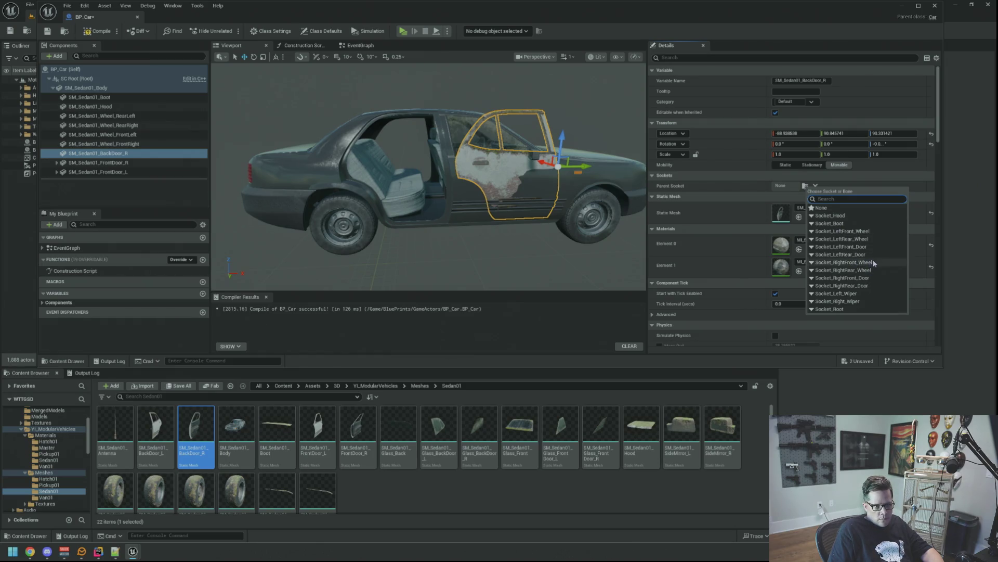
Step: Attach the back door to Socket_RightRear_Door with X and Y location set to 0
{"action": "left_click", "coordinate": [867, 285]}
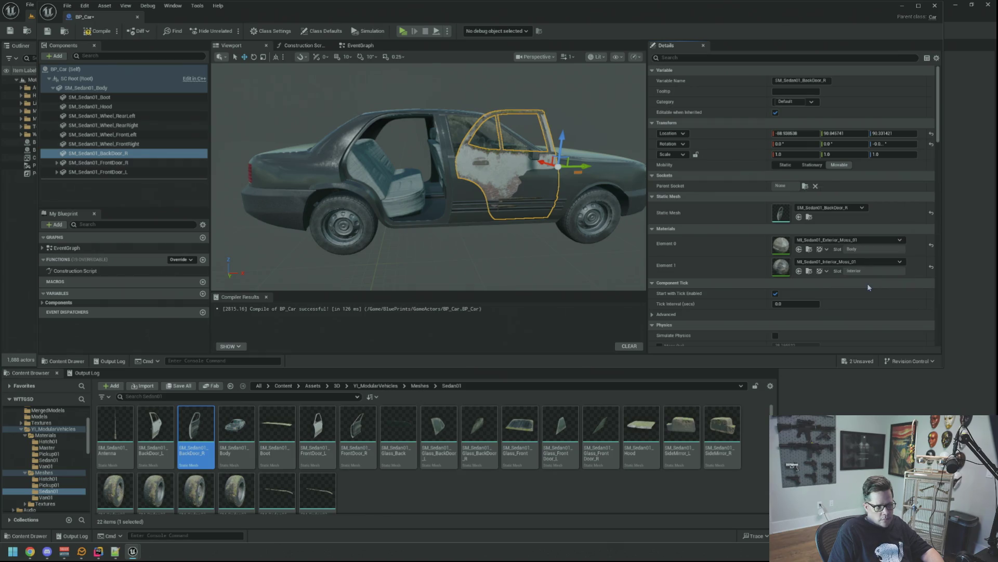
{"action": "left_click", "coordinate": [811, 134]}
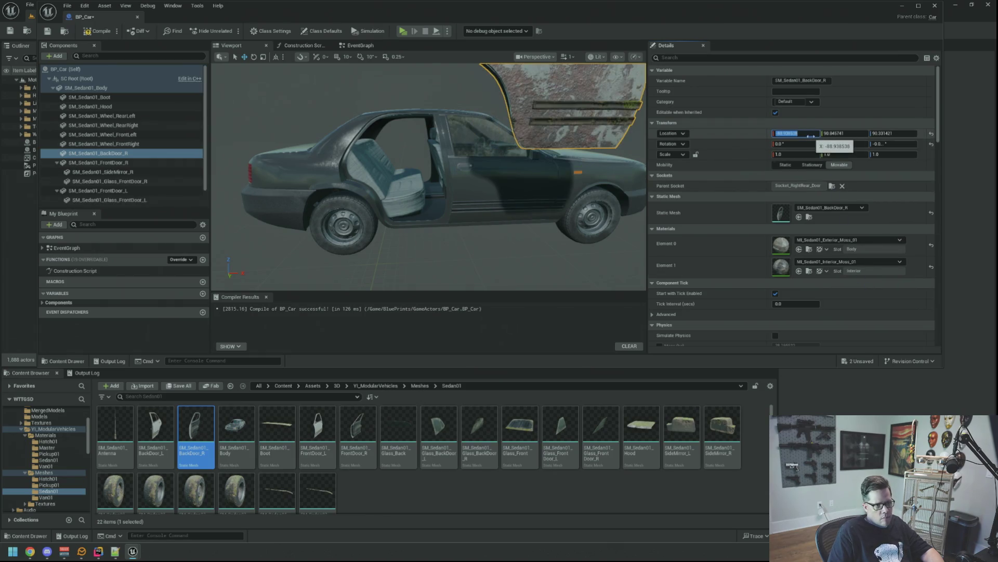
{"action": "type", "text": "0"}
{"action": "key", "text": "Tab"}
{"action": "type", "text": "0"}
{"action": "key", "text": "Tab"}
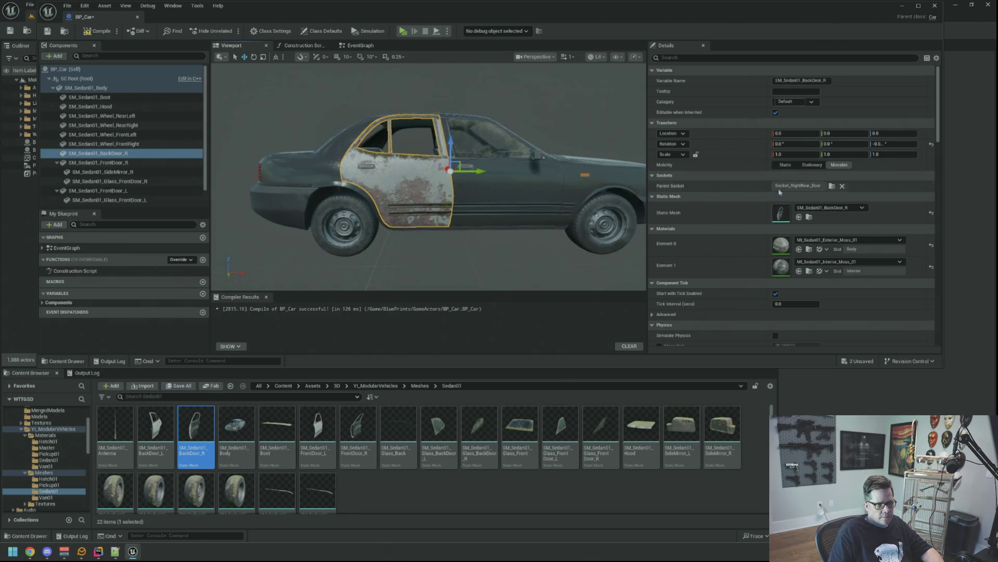
Step: Give BackDoor_R MI_Sedan01_Exterior_Clean_01 and MI_Sedan01_Interior_Clean_01 materials
{"action": "left_click", "coordinate": [809, 250]}
{"action": "left_click_drag", "start_coordinate": [115, 424], "coordinate": [780, 244]}
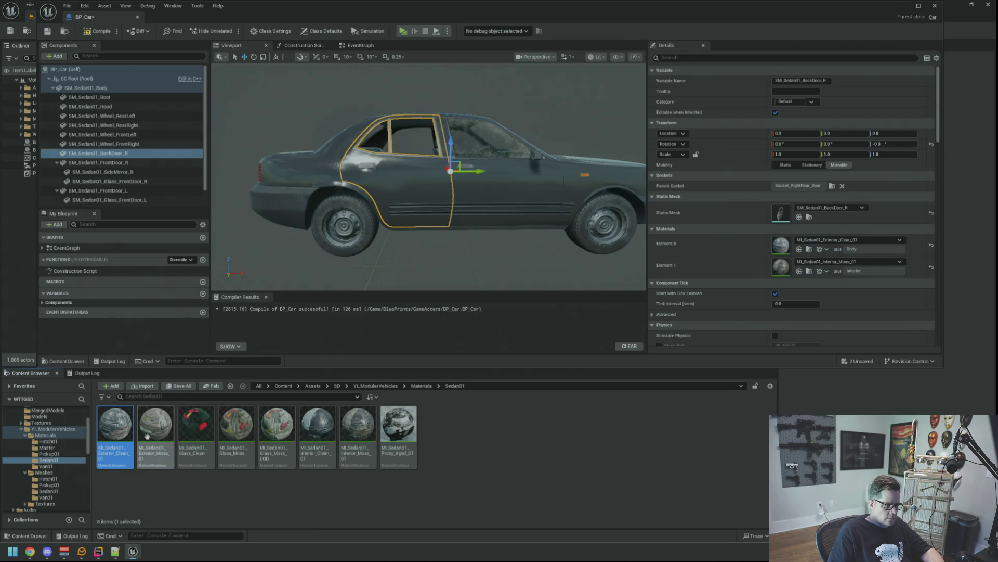
{"action": "left_click_drag", "start_coordinate": [317, 424], "coordinate": [775, 266]}
{"action": "left_click_drag", "start_coordinate": [494, 208], "coordinate": [344, 213]}
{"action": "left_click", "coordinate": [156, 162]}
{"action": "left_click", "coordinate": [56, 163]}
{"action": "left_click", "coordinate": [56, 171]}
{"action": "double_click", "coordinate": [114, 154]}
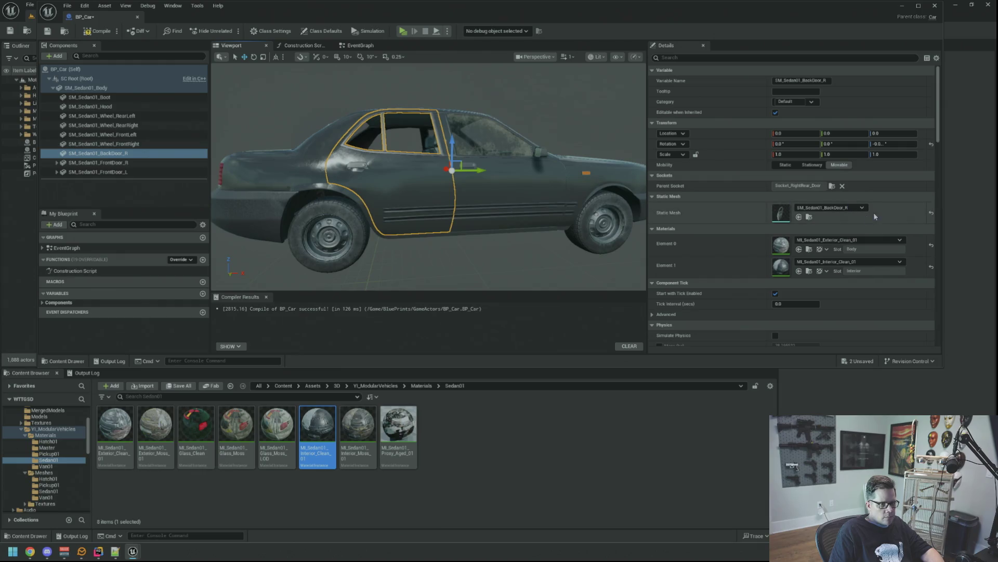
Step: Save all assets and attach Glass_BackDoor_R to the right back door
{"action": "left_click", "coordinate": [808, 218]}
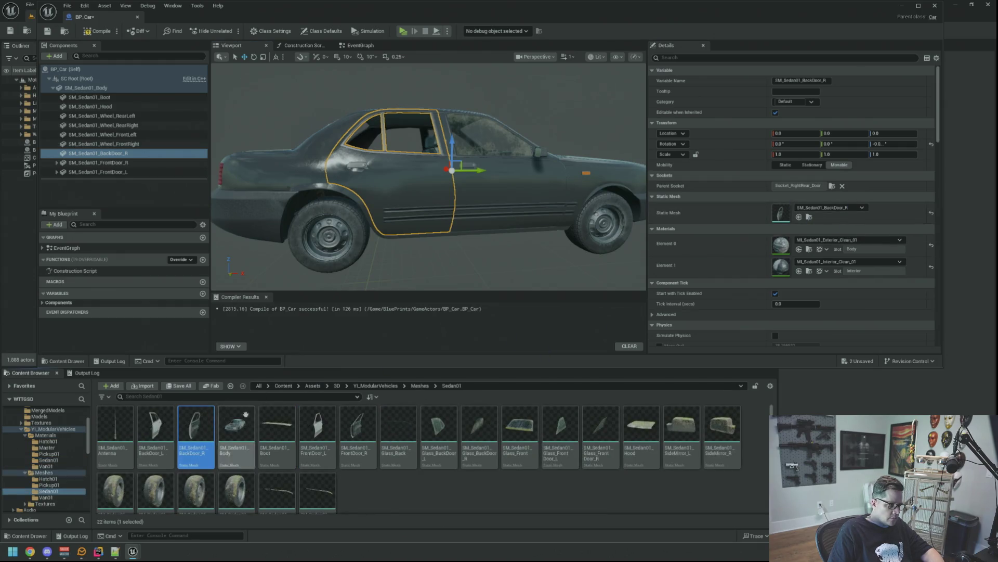
{"action": "key", "text": "ctrl+s"}
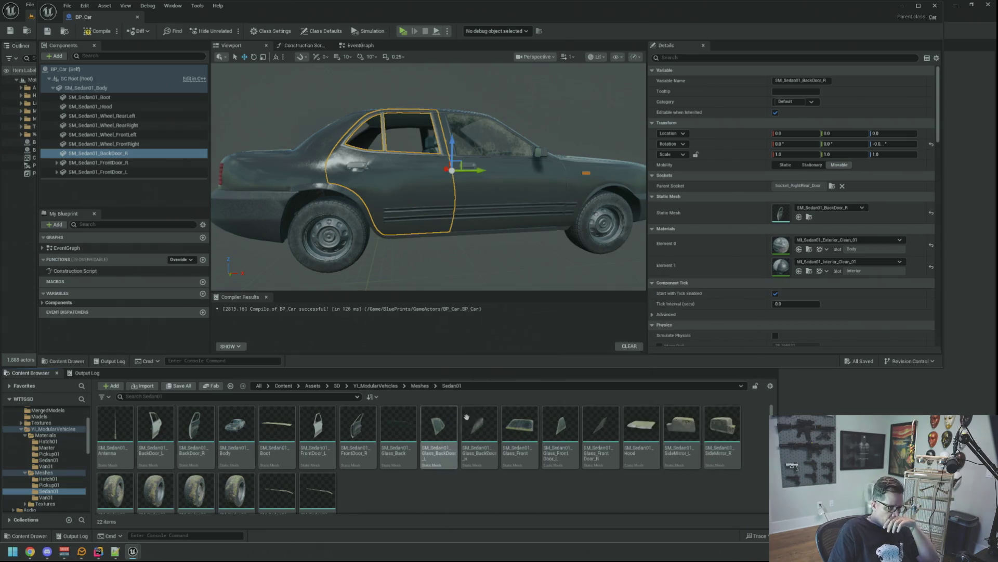
{"action": "mouse_move", "coordinate": [476, 423]}
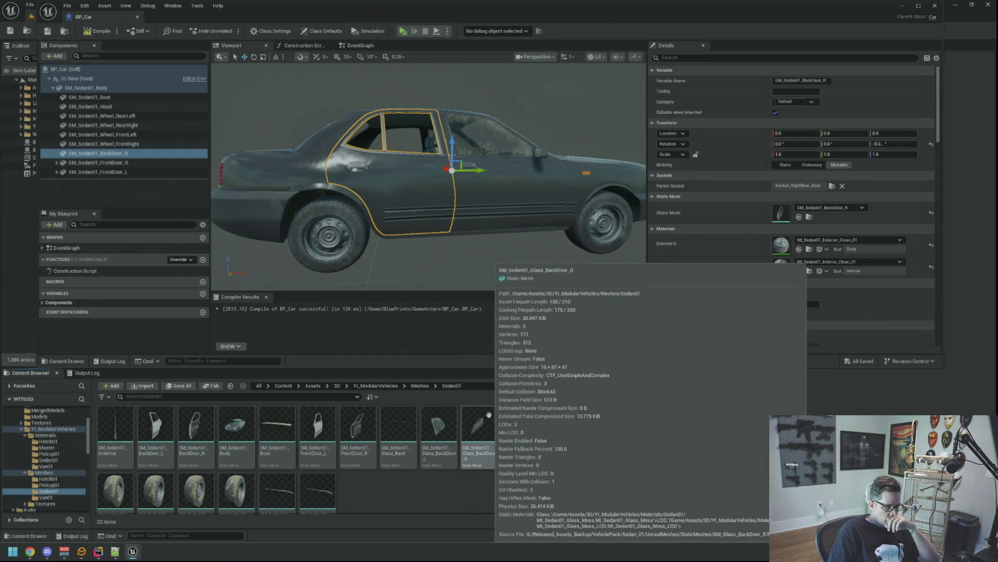
{"action": "mouse_move", "coordinate": [496, 413]}
{"action": "left_mouse_down"}
{"action": "mouse_move", "coordinate": [229, 267]}
{"action": "mouse_move", "coordinate": [134, 172]}
{"action": "mouse_move", "coordinate": [130, 153]}
{"action": "left_mouse_up"}
{"action": "left_click", "coordinate": [56, 153]}
{"action": "left_click", "coordinate": [56, 163]}
{"action": "left_click", "coordinate": [57, 172]}
{"action": "left_click", "coordinate": [81, 194]}
{"action": "mouse_move", "coordinate": [381, 205]}
{"action": "left_mouse_down"}
{"action": "mouse_move", "coordinate": [318, 207]}
{"action": "mouse_move", "coordinate": [296, 187]}
{"action": "mouse_move", "coordinate": [268, 195]}
{"action": "mouse_move", "coordinate": [425, 214]}
{"action": "mouse_move", "coordinate": [380, 204]}
{"action": "mouse_move", "coordinate": [424, 215]}
{"action": "mouse_move", "coordinate": [388, 198]}
{"action": "mouse_move", "coordinate": [425, 194]}
{"action": "left_mouse_up"}
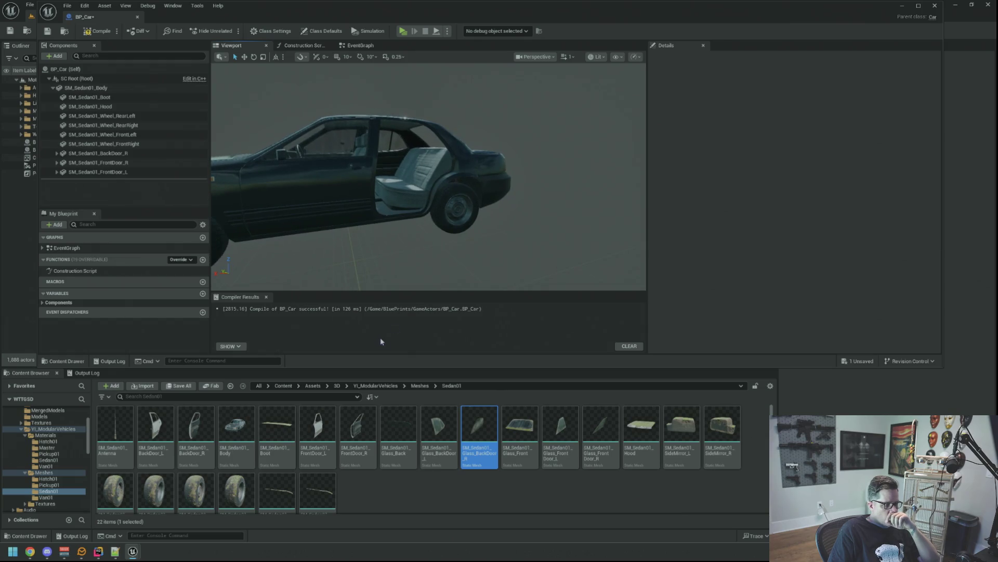
Step: Add the SM_Sedan01_BackDoor_L mesh to BP_Car's components
{"action": "left_click", "coordinate": [395, 494]}
{"action": "mouse_move", "coordinate": [416, 208]}
{"action": "left_mouse_down"}
{"action": "mouse_move", "coordinate": [431, 208]}
{"action": "mouse_move", "coordinate": [416, 208]}
{"action": "left_mouse_up"}
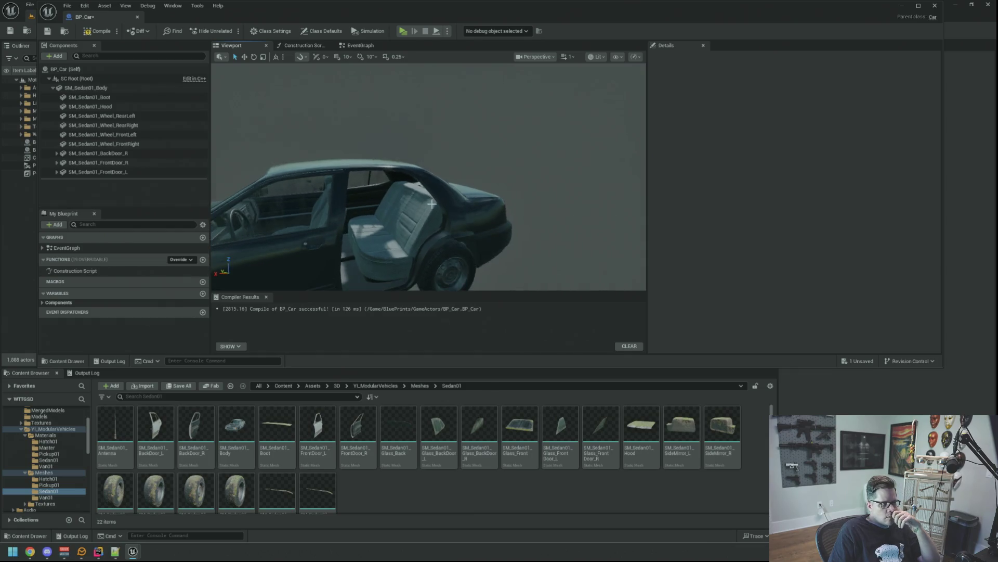
{"action": "scroll", "coordinate": [432, 210], "scroll_direction": "up", "scroll_amount": 3}
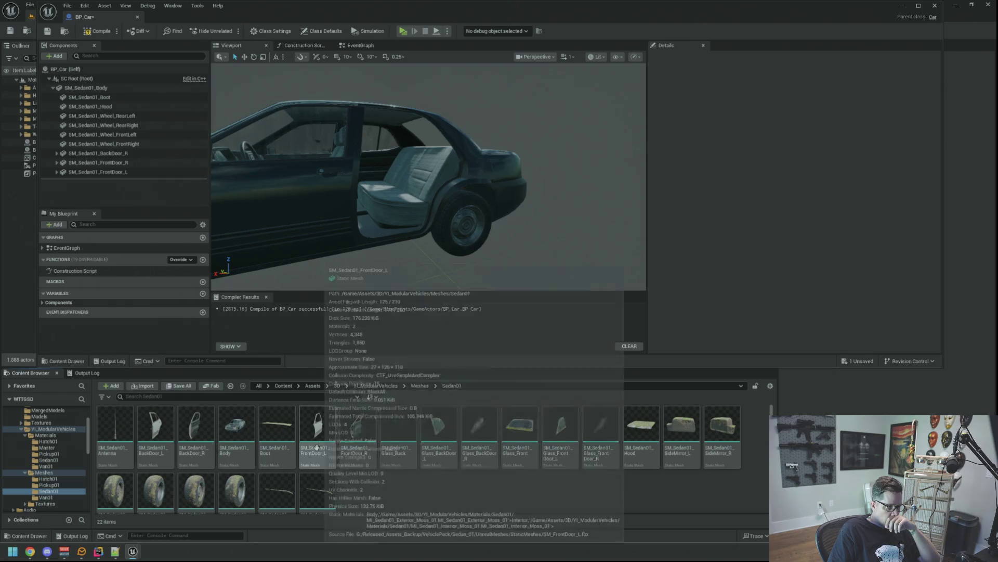
{"action": "mouse_move", "coordinate": [156, 430]}
{"action": "left_mouse_down"}
{"action": "mouse_move", "coordinate": [161, 363]}
{"action": "mouse_move", "coordinate": [74, 82]}
{"action": "mouse_move", "coordinate": [78, 98]}
{"action": "left_mouse_up"}
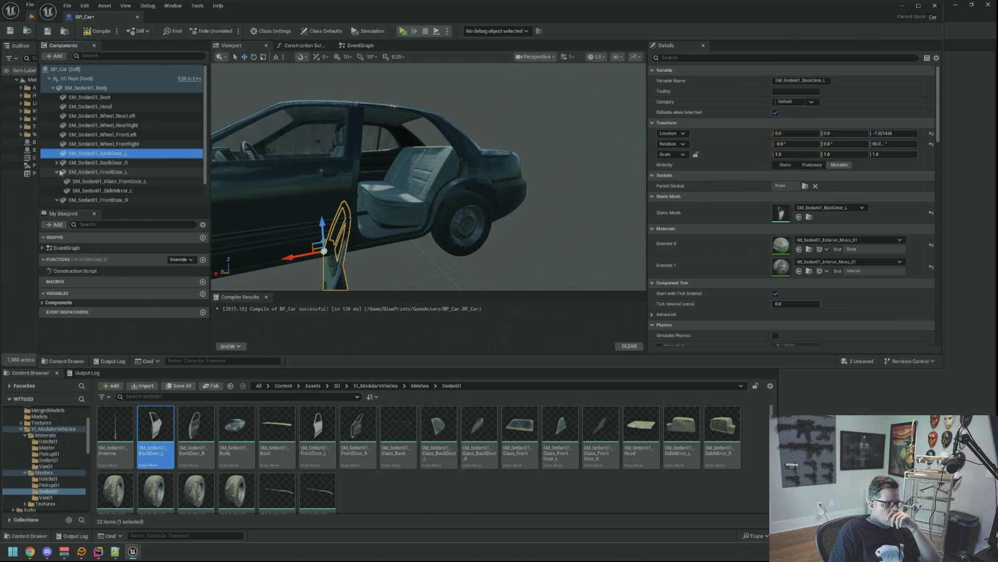
Step: Attach the left back door to Socket_LeftRear_Door with zero rotation and Location Z 0
{"action": "left_click", "coordinate": [804, 186]}
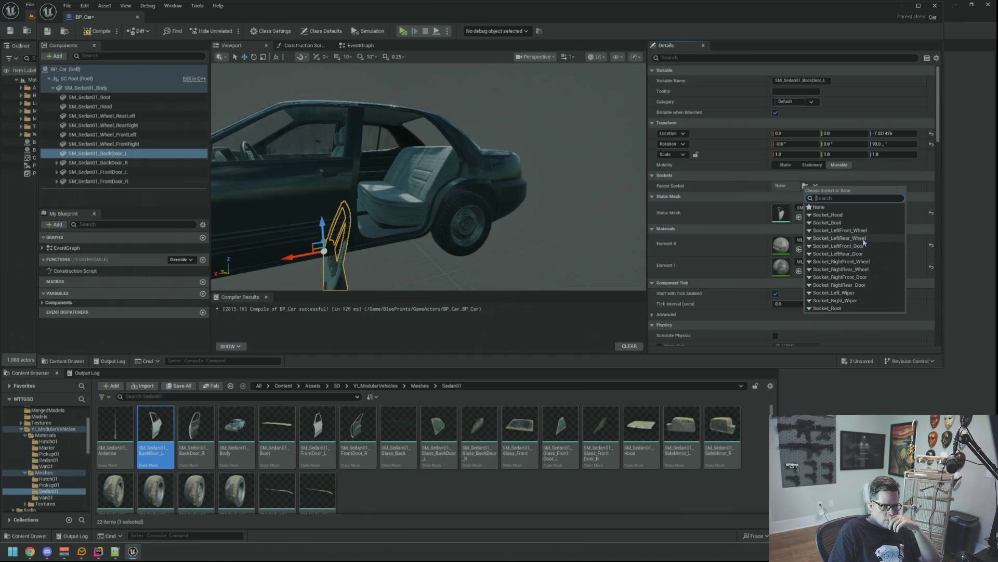
{"action": "left_click", "coordinate": [862, 253]}
{"action": "type", "text": "0"}
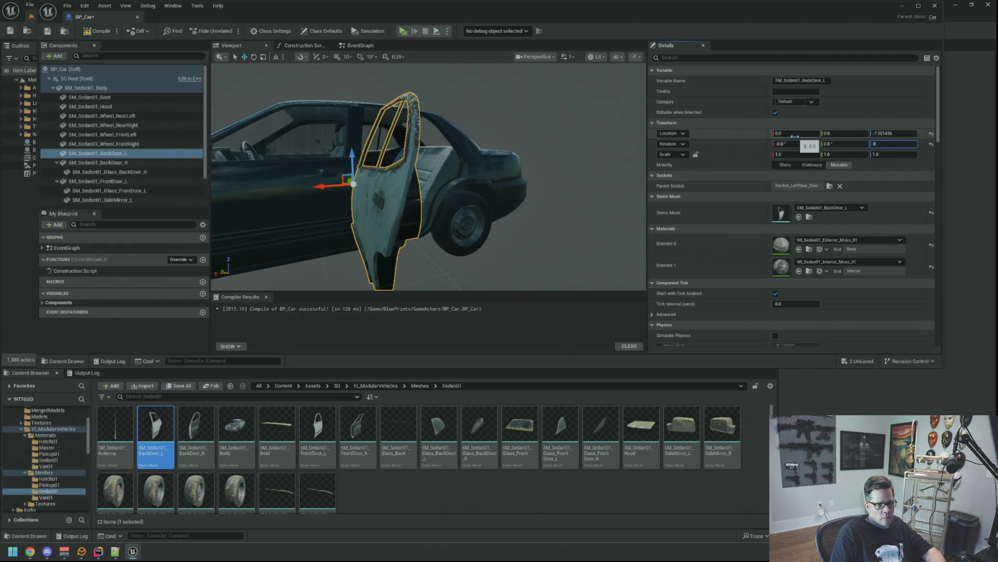
{"action": "key", "text": "Return"}
{"action": "left_click", "coordinate": [893, 133]}
{"action": "type", "text": "0"}
{"action": "key", "text": "Return"}
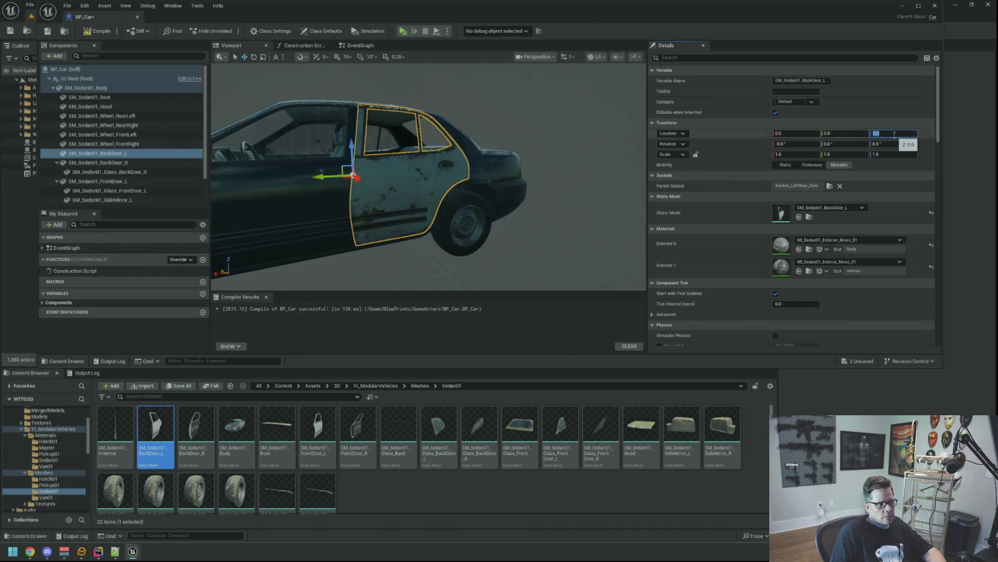
{"action": "mouse_move", "coordinate": [519, 145]}
{"action": "left_mouse_down"}
{"action": "mouse_move", "coordinate": [499, 148]}
{"action": "mouse_move", "coordinate": [572, 156]}
{"action": "mouse_move", "coordinate": [546, 148]}
{"action": "left_mouse_up"}
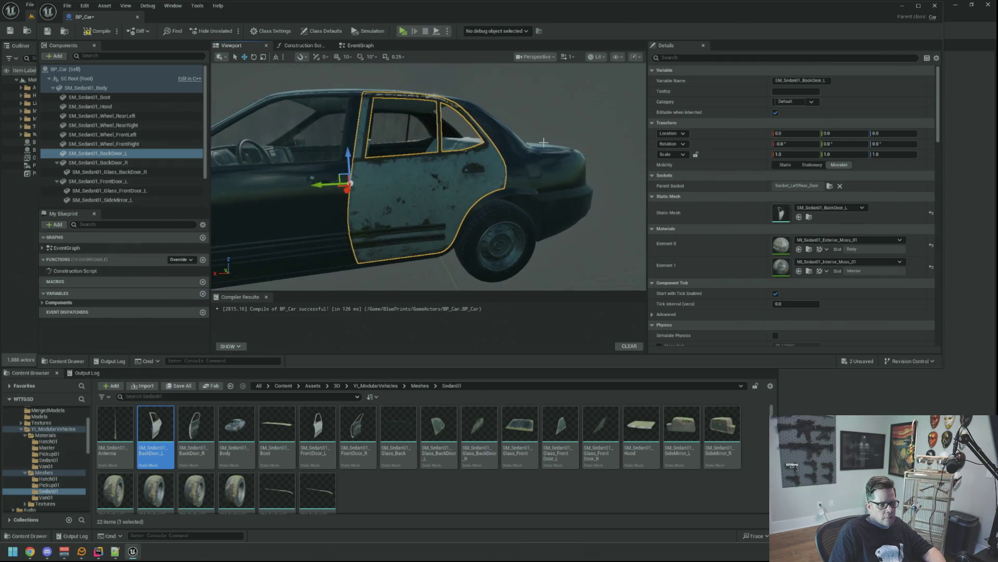
Step: Give the left back door MI_Sedan01_Exterior_Clean_01
{"action": "left_click", "coordinate": [809, 249]}
{"action": "left_click_drag", "start_coordinate": [115, 424], "coordinate": [811, 245]}
{"action": "mouse_move", "coordinate": [317, 431]}
{"action": "left_mouse_down"}
{"action": "mouse_move", "coordinate": [333, 416]}
{"action": "mouse_move", "coordinate": [806, 251]}
{"action": "mouse_move", "coordinate": [806, 267]}
{"action": "left_mouse_up"}
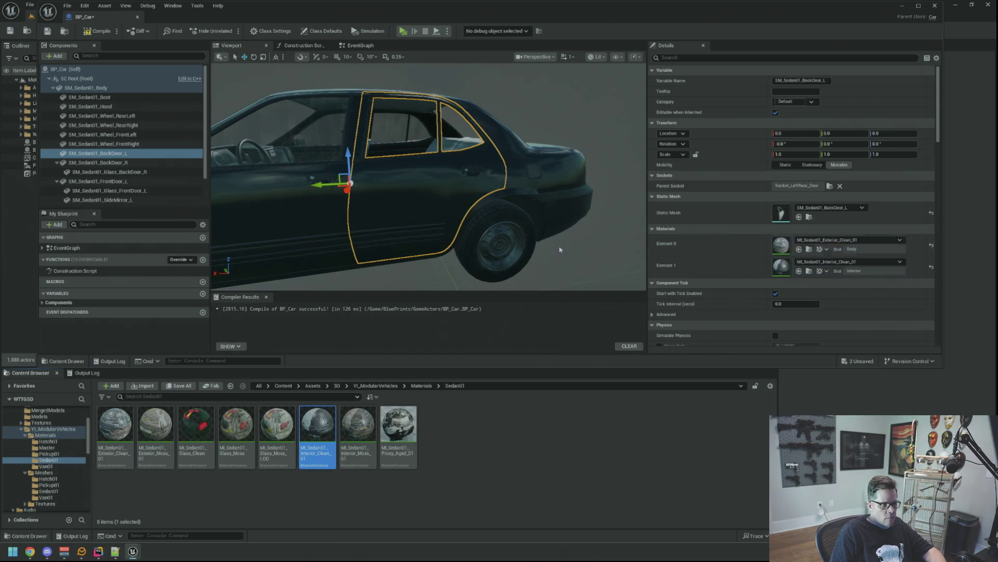
Step: Attach SM_Sedan01_Glass_BackDoor_L under the left back door component
{"action": "left_click", "coordinate": [57, 162]}
{"action": "left_click", "coordinate": [56, 171]}
{"action": "left_click", "coordinate": [55, 192]}
{"action": "left_click", "coordinate": [57, 181]}
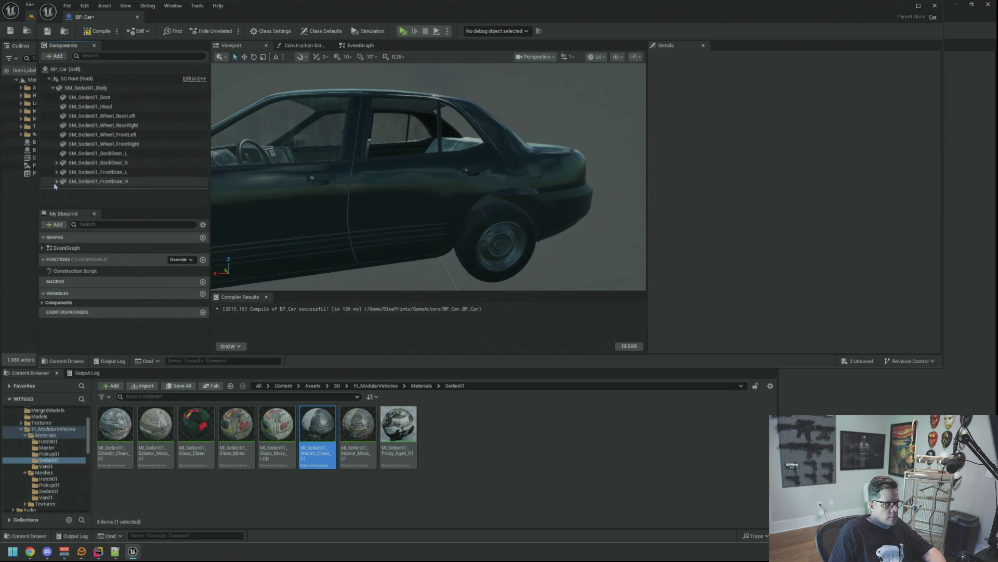
{"action": "left_click", "coordinate": [98, 153]}
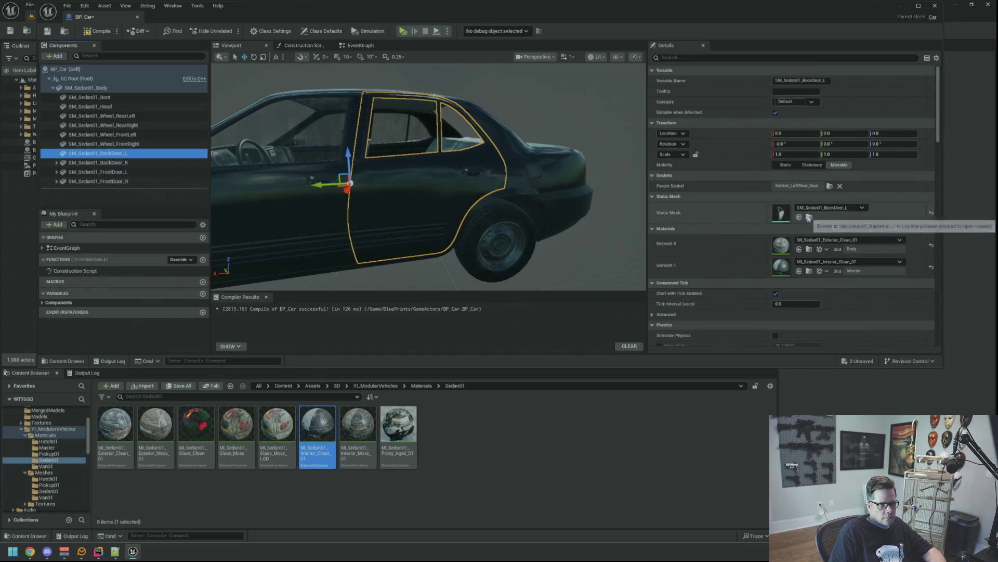
{"action": "left_click", "coordinate": [809, 217]}
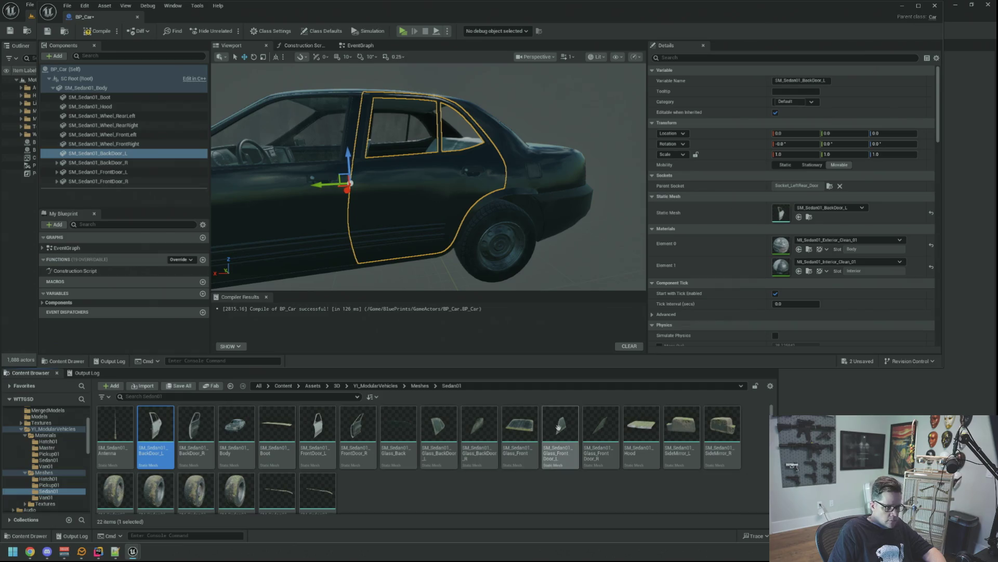
{"action": "mouse_move", "coordinate": [442, 430]}
{"action": "left_mouse_down"}
{"action": "mouse_move", "coordinate": [325, 307]}
{"action": "mouse_move", "coordinate": [119, 153]}
{"action": "left_mouse_up"}
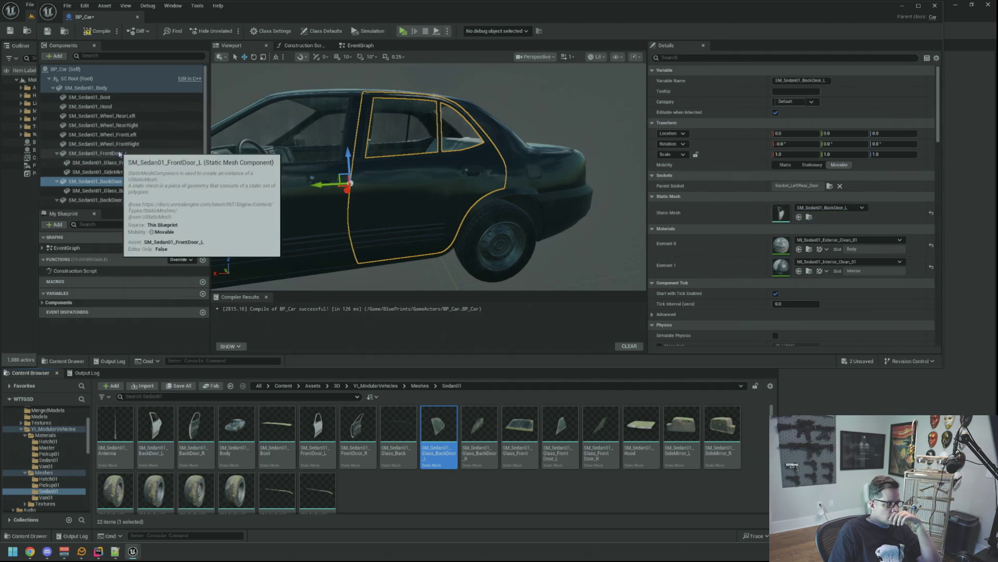
{"action": "left_click", "coordinate": [109, 190]}
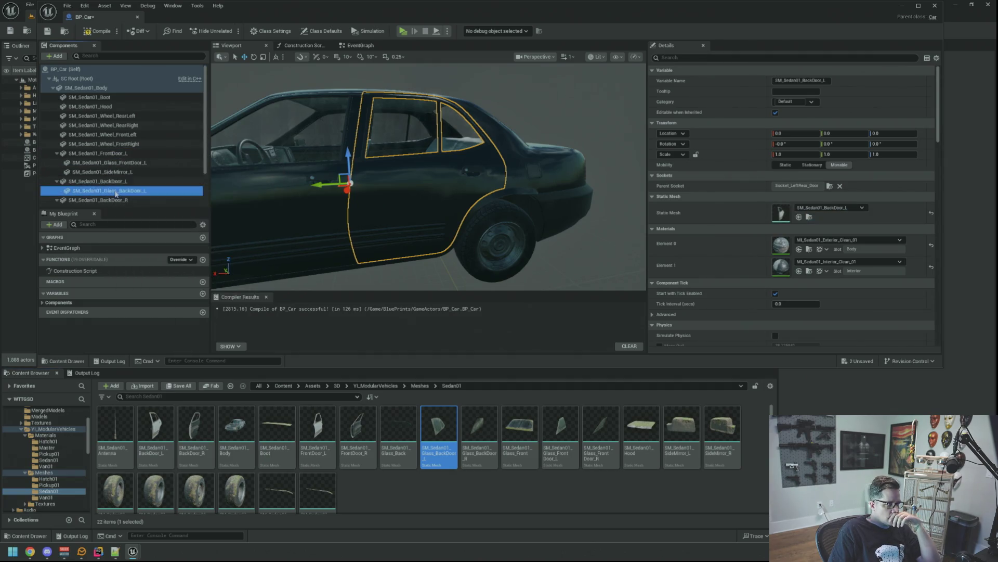
Step: Test-swing the left back door open with the rotate tool, then undo to close it
{"action": "left_click", "coordinate": [57, 153]}
{"action": "left_click", "coordinate": [57, 162]}
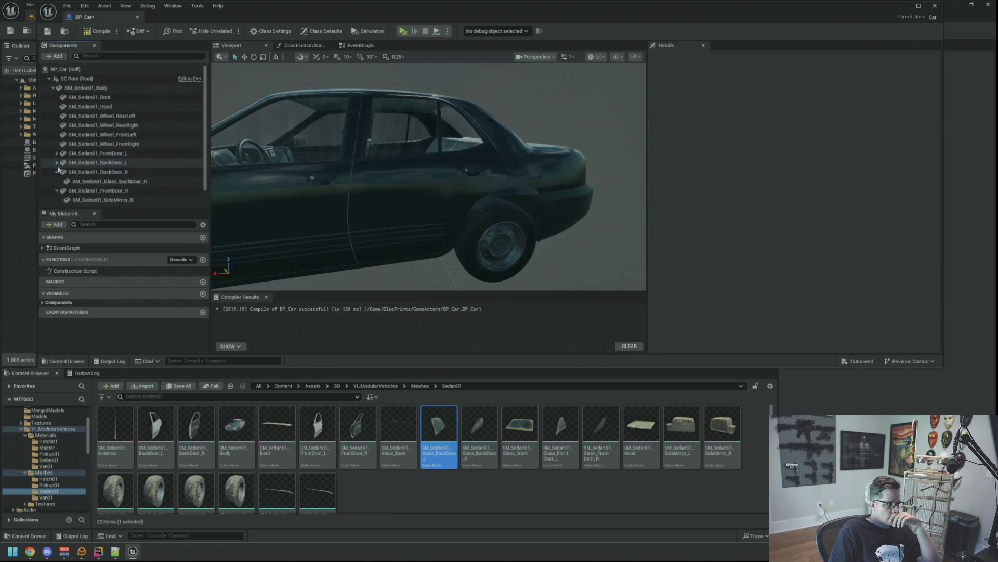
{"action": "left_click", "coordinate": [57, 172]}
{"action": "left_click", "coordinate": [112, 163]}
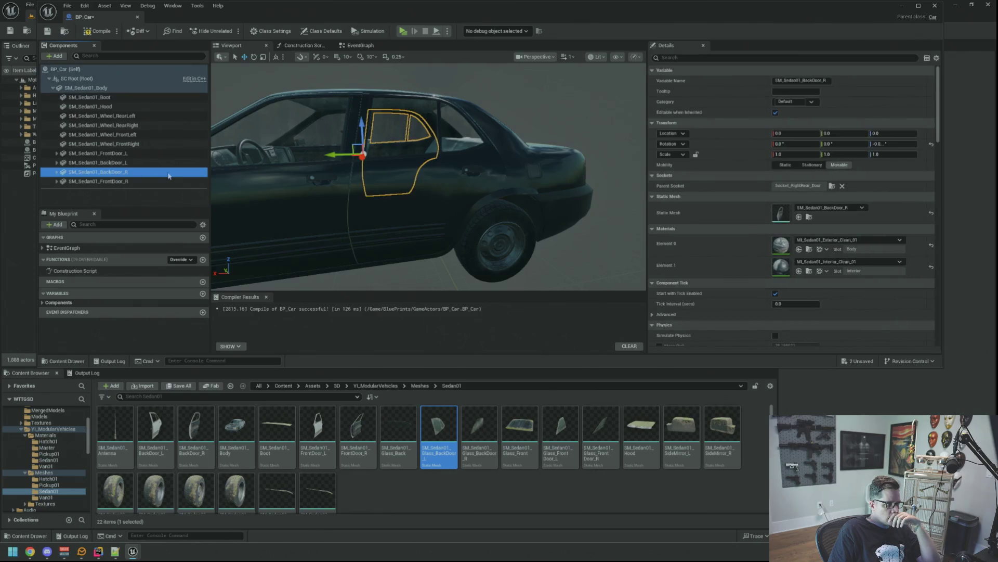
{"action": "mouse_move", "coordinate": [462, 233]}
{"action": "left_mouse_down"}
{"action": "mouse_move", "coordinate": [452, 229]}
{"action": "mouse_move", "coordinate": [463, 231]}
{"action": "left_mouse_up"}
{"action": "key", "text": "e"}
{"action": "mouse_move", "coordinate": [412, 197]}
{"action": "left_mouse_down"}
{"action": "mouse_move", "coordinate": [395, 182]}
{"action": "mouse_move", "coordinate": [338, 208]}
{"action": "left_mouse_up"}
{"action": "mouse_move", "coordinate": [468, 218]}
{"action": "left_mouse_down"}
{"action": "mouse_move", "coordinate": [520, 208]}
{"action": "mouse_move", "coordinate": [513, 196]}
{"action": "mouse_move", "coordinate": [362, 172]}
{"action": "left_mouse_up"}
{"action": "key", "text": "ctrl+z"}
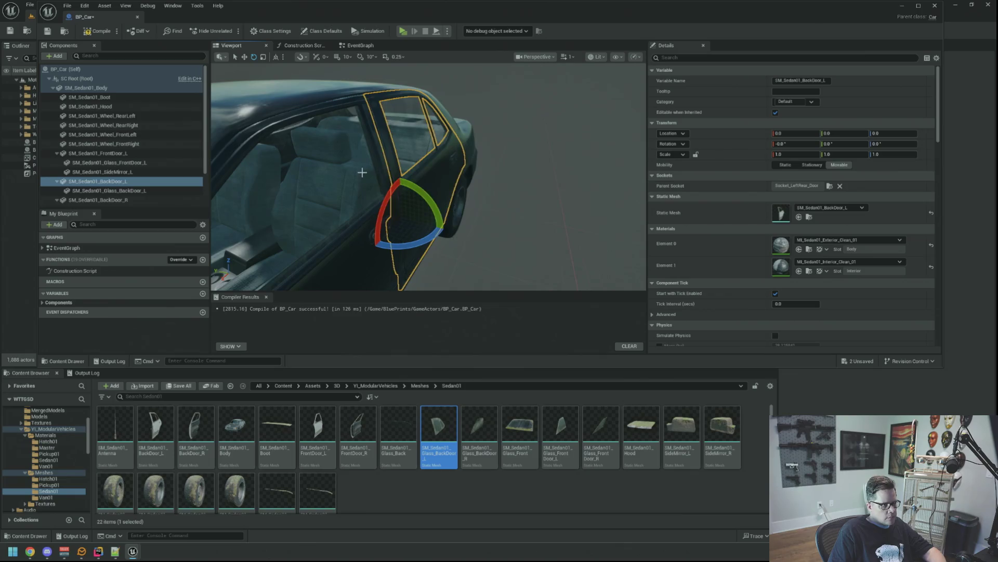
Step: Collapse and re-expand the body hierarchy to review all fitted door parts
{"action": "left_click", "coordinate": [56, 153]}
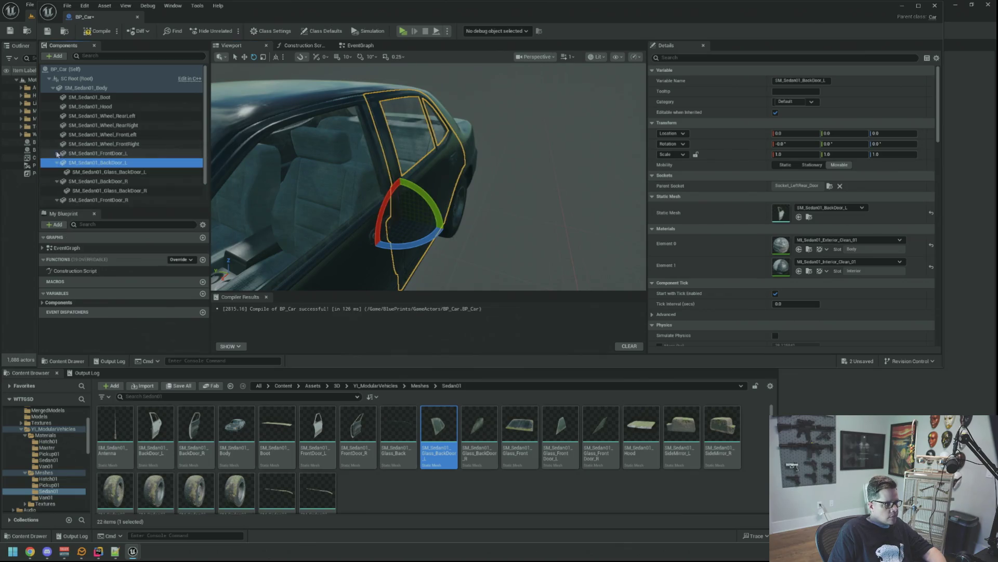
{"action": "left_click", "coordinate": [59, 178]}
{"action": "left_click", "coordinate": [52, 88]}
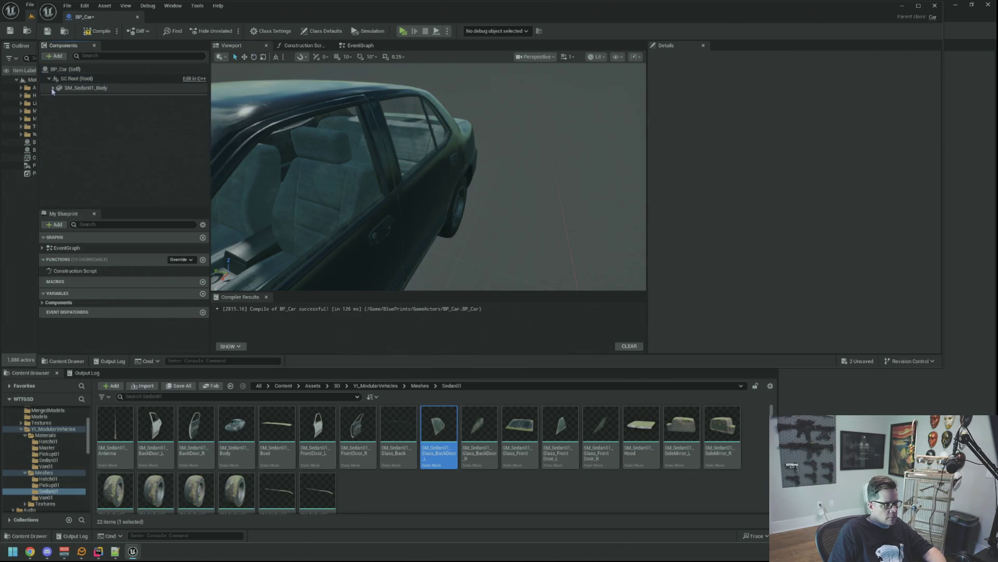
{"action": "left_click", "coordinate": [54, 89]}
{"action": "left_click", "coordinate": [57, 154]}
{"action": "left_click", "coordinate": [57, 163]}
{"action": "left_click", "coordinate": [56, 172]}
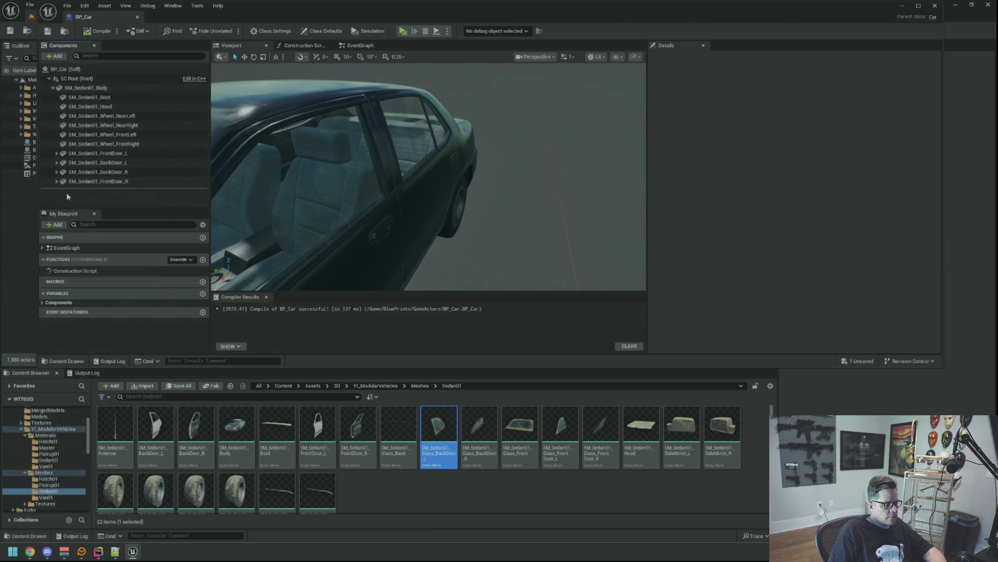
Step: Drag SM_Sedan01_Glass_Front into BP_Car's Components as a new windshield component
{"action": "mouse_move", "coordinate": [427, 177]}
{"action": "left_mouse_down"}
{"action": "mouse_move", "coordinate": [531, 176]}
{"action": "mouse_move", "coordinate": [452, 177]}
{"action": "mouse_move", "coordinate": [530, 177]}
{"action": "mouse_move", "coordinate": [453, 177]}
{"action": "mouse_move", "coordinate": [530, 177]}
{"action": "mouse_move", "coordinate": [452, 176]}
{"action": "mouse_move", "coordinate": [530, 176]}
{"action": "mouse_move", "coordinate": [452, 177]}
{"action": "mouse_move", "coordinate": [530, 176]}
{"action": "mouse_move", "coordinate": [452, 177]}
{"action": "mouse_move", "coordinate": [520, 177]}
{"action": "left_mouse_up"}
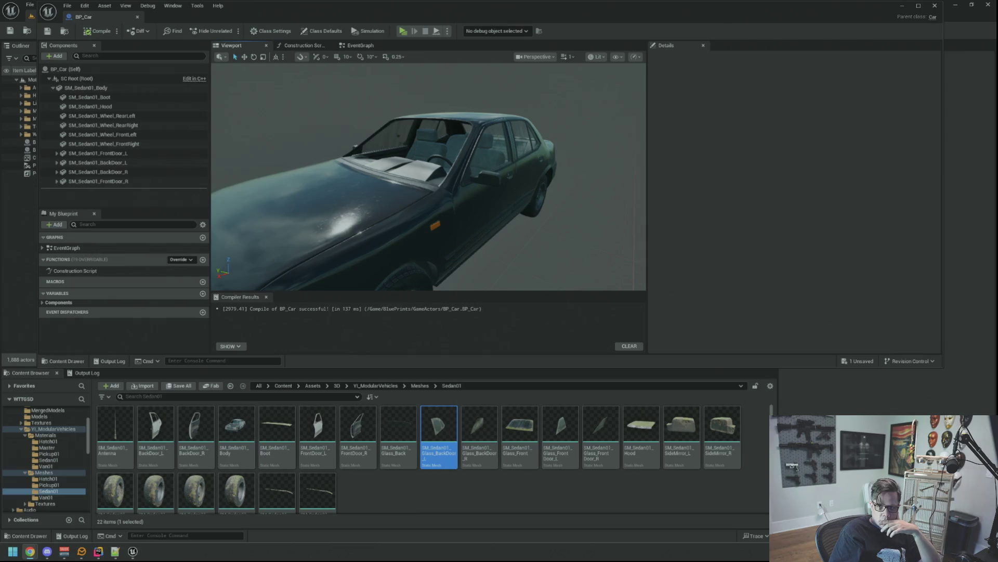
{"action": "mouse_move", "coordinate": [437, 199]}
{"action": "left_mouse_down"}
{"action": "mouse_move", "coordinate": [395, 202]}
{"action": "mouse_move", "coordinate": [437, 199]}
{"action": "left_mouse_up"}
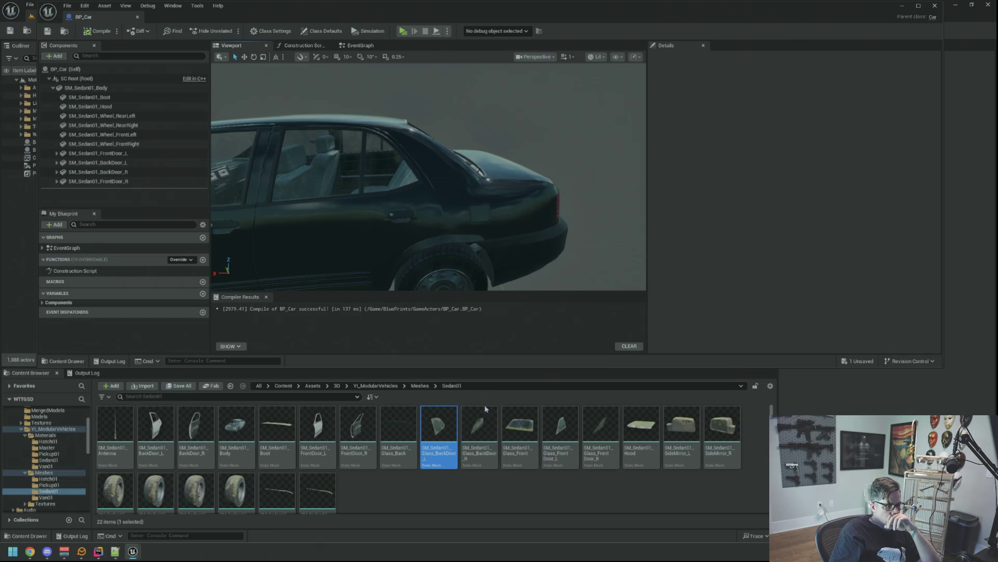
{"action": "mouse_move", "coordinate": [527, 416]}
{"action": "mouse_move", "coordinate": [527, 416]}
{"action": "left_mouse_down"}
{"action": "mouse_move", "coordinate": [171, 153]}
{"action": "mouse_move", "coordinate": [127, 91]}
{"action": "left_mouse_up"}
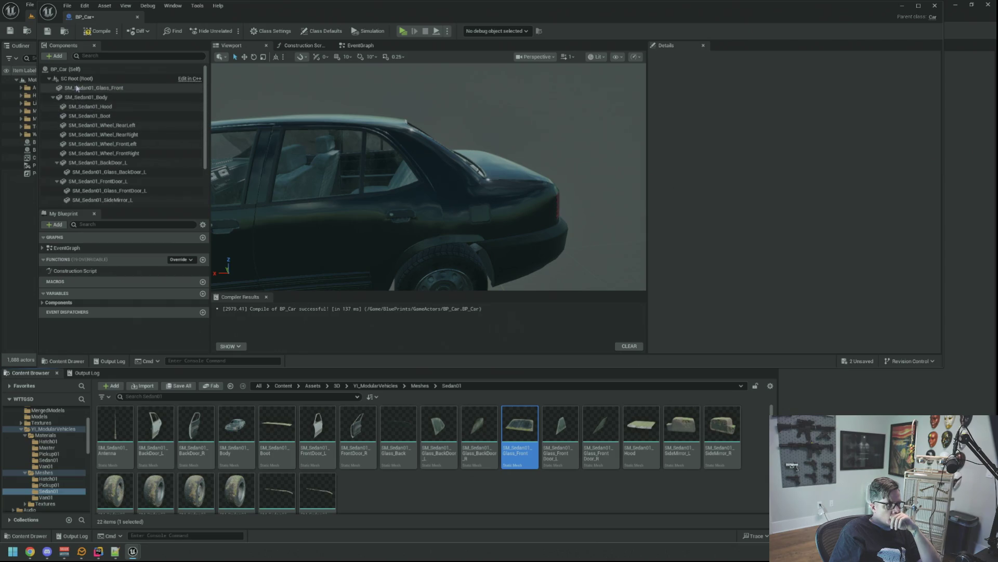
Step: Place the windshield glass under the body and frame the car and left front door
{"action": "left_click", "coordinate": [54, 99]}
{"action": "left_click_drag", "start_coordinate": [65, 88], "coordinate": [65, 96]}
{"action": "left_click", "coordinate": [56, 88]}
{"action": "left_click", "coordinate": [54, 88]}
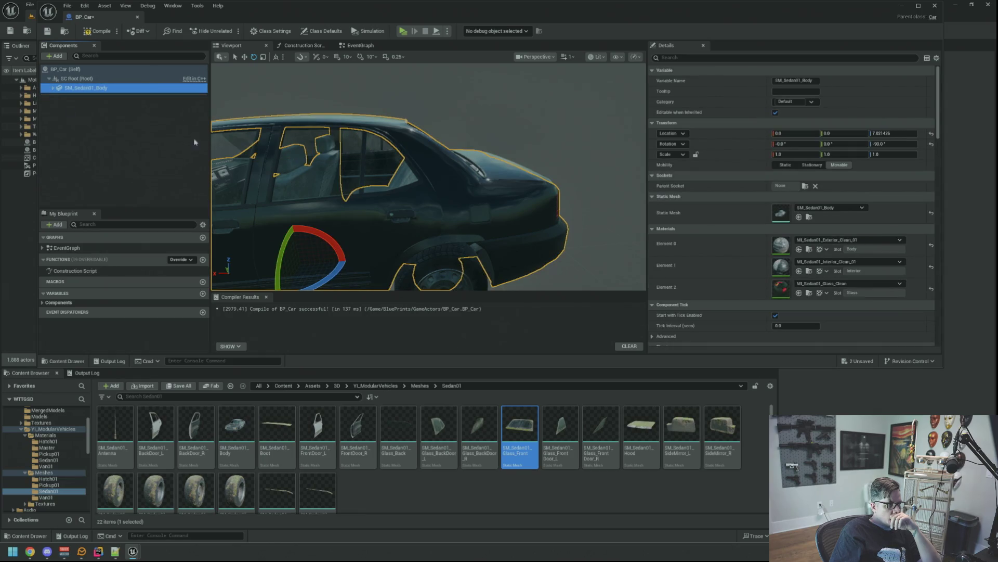
{"action": "key", "text": "f"}
{"action": "left_click", "coordinate": [53, 88]}
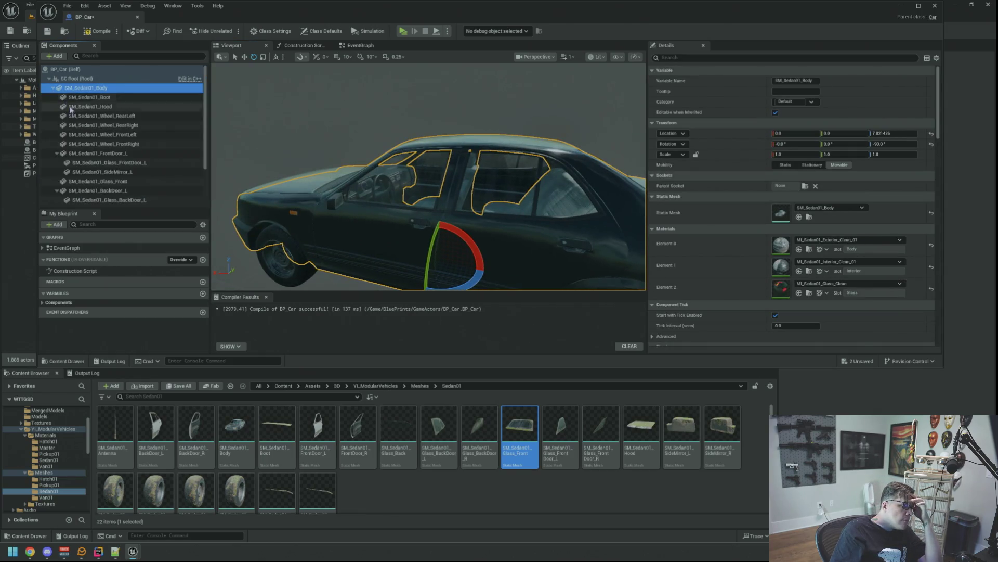
{"action": "left_click", "coordinate": [94, 154]}
{"action": "key", "text": "f"}
Step: Frame the right front door, then the windshield glass, in the viewport
{"action": "left_click", "coordinate": [58, 172]}
{"action": "left_click", "coordinate": [57, 181]}
{"action": "left_click", "coordinate": [62, 191]}
{"action": "key", "text": "f"}
{"action": "left_click", "coordinate": [57, 191]}
{"action": "left_click", "coordinate": [98, 163]}
{"action": "key", "text": "f"}
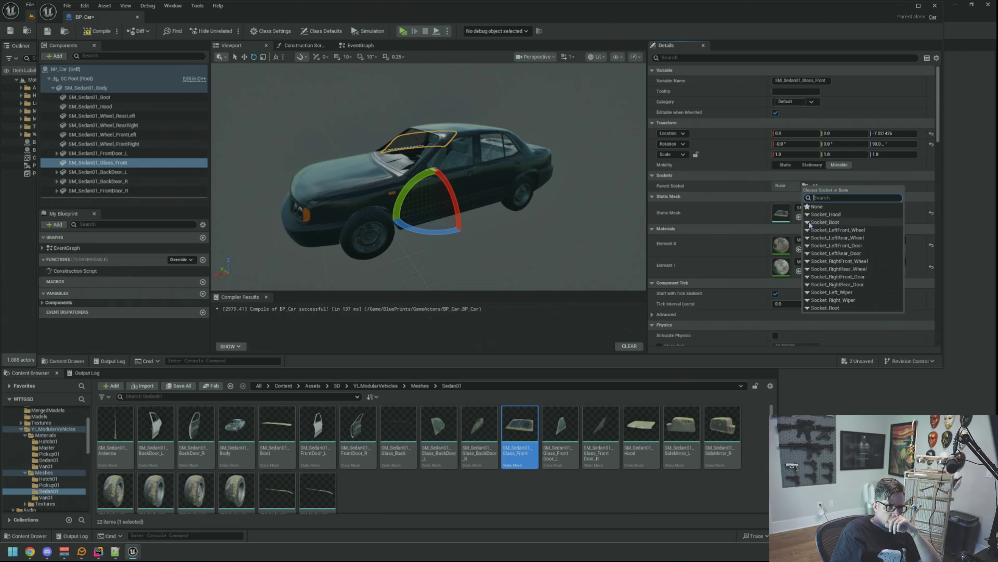
Step: Undo a Socket_Boot parent choice and attach Glass_Front to SM_Sedan01_Body
{"action": "left_click", "coordinate": [810, 224]}
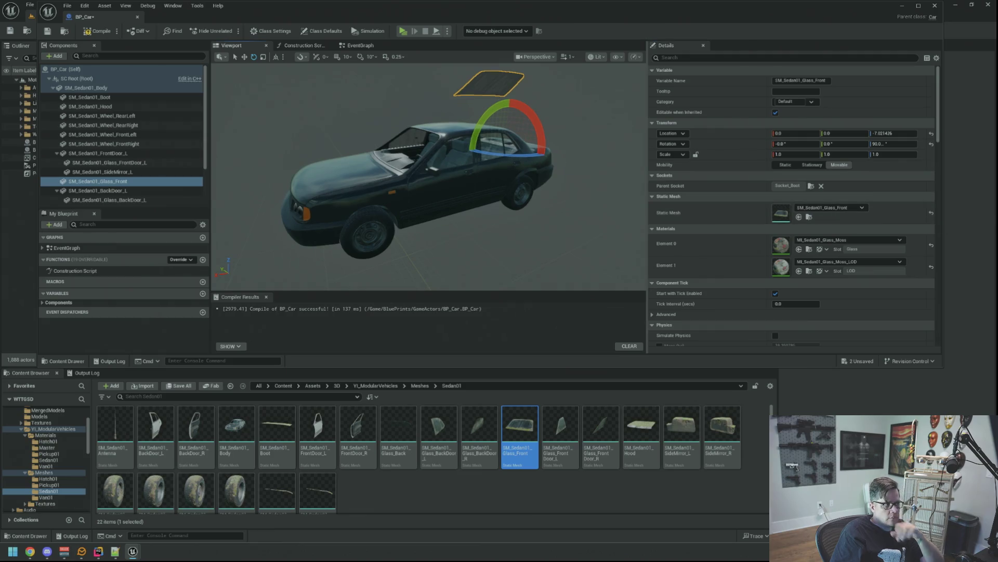
{"action": "key", "text": "ctrl+z"}
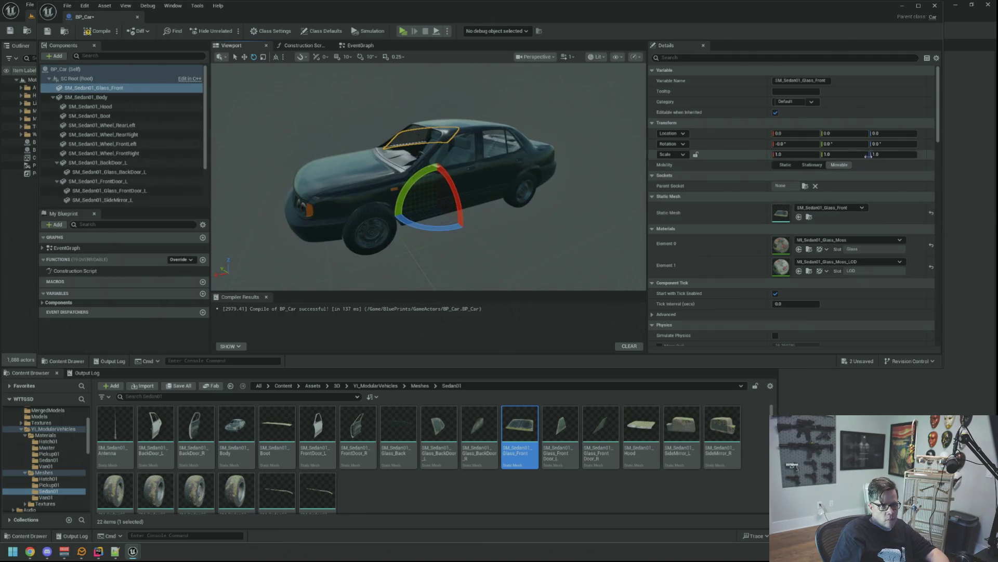
{"action": "left_click_drag", "start_coordinate": [56, 97], "coordinate": [56, 98]}
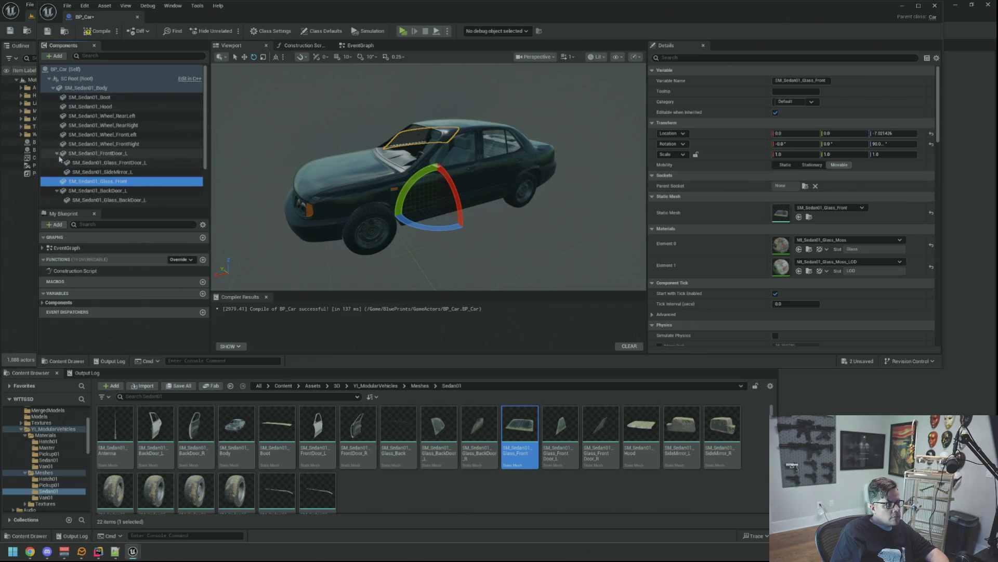
{"action": "left_click", "coordinate": [56, 153]}
{"action": "left_click", "coordinate": [55, 172]}
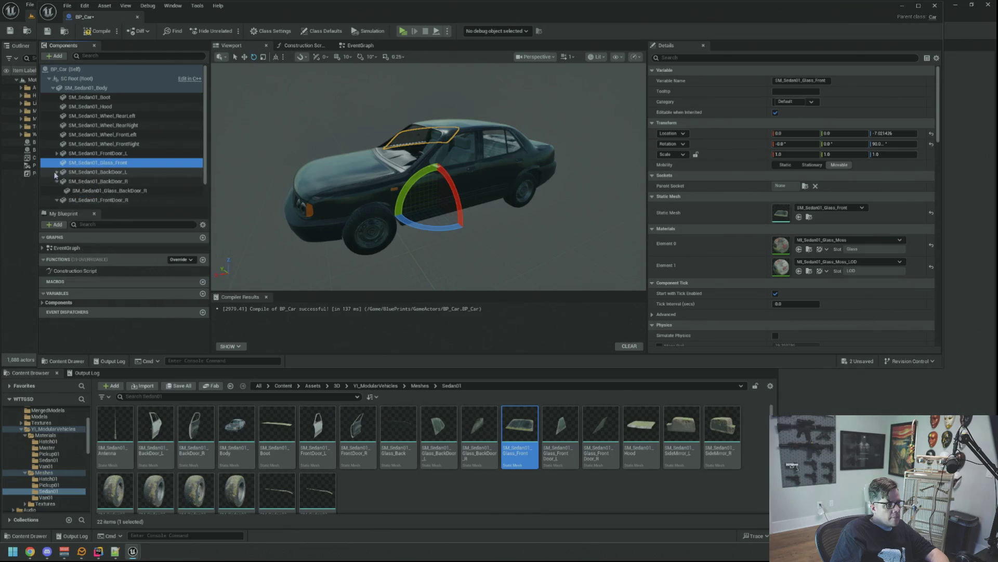
{"action": "left_click_drag", "start_coordinate": [492, 177], "coordinate": [603, 181]}
Step: Set the front glass Location Z and Rotation to 0 and check its MI_Sedan01_Glass_Moss material
{"action": "key", "text": "Return"}
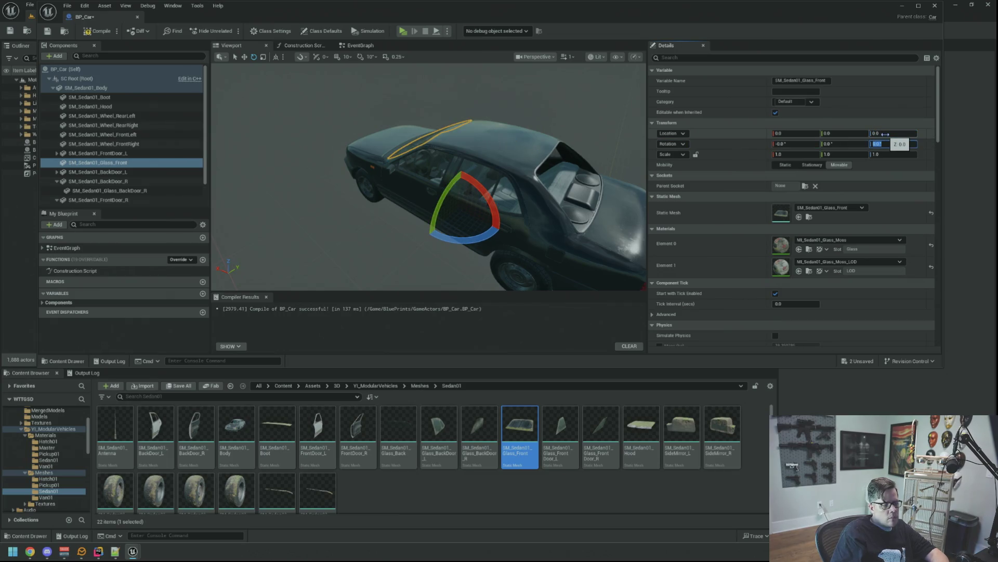
{"action": "key", "text": "Return"}
{"action": "key", "text": "w"}
{"action": "key", "text": "f"}
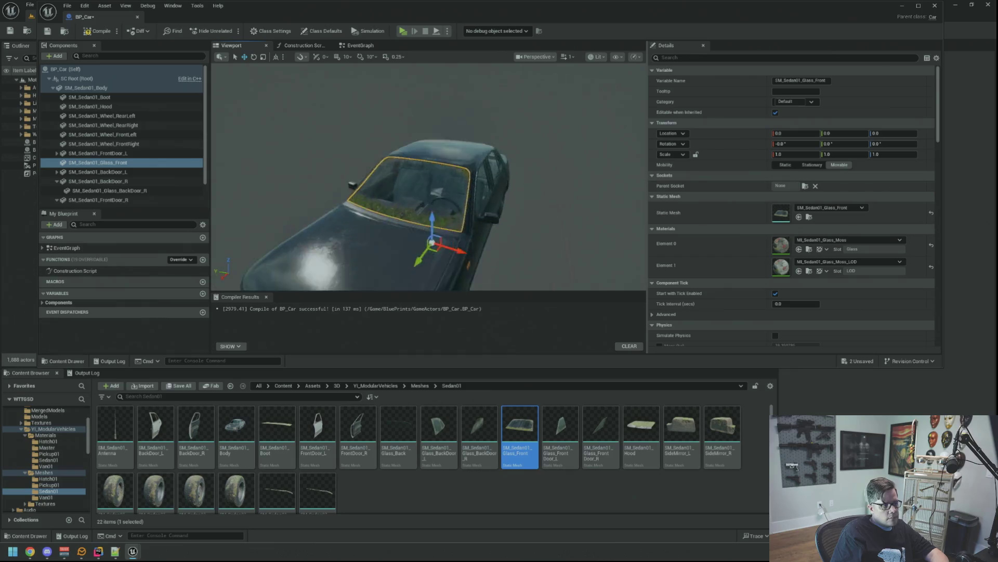
{"action": "left_click", "coordinate": [809, 250]}
{"action": "mouse_move", "coordinate": [519, 214]}
{"action": "left_mouse_down"}
{"action": "mouse_move", "coordinate": [320, 224]}
{"action": "mouse_move", "coordinate": [281, 168]}
{"action": "left_mouse_up"}
{"action": "left_click", "coordinate": [57, 181]}
{"action": "left_click", "coordinate": [58, 190]}
{"action": "left_click", "coordinate": [60, 201]}
{"action": "mouse_move", "coordinate": [427, 208]}
{"action": "left_mouse_down"}
{"action": "mouse_move", "coordinate": [270, 213]}
{"action": "mouse_move", "coordinate": [302, 214]}
{"action": "mouse_move", "coordinate": [310, 245]}
{"action": "mouse_move", "coordinate": [311, 235]}
{"action": "left_mouse_up"}
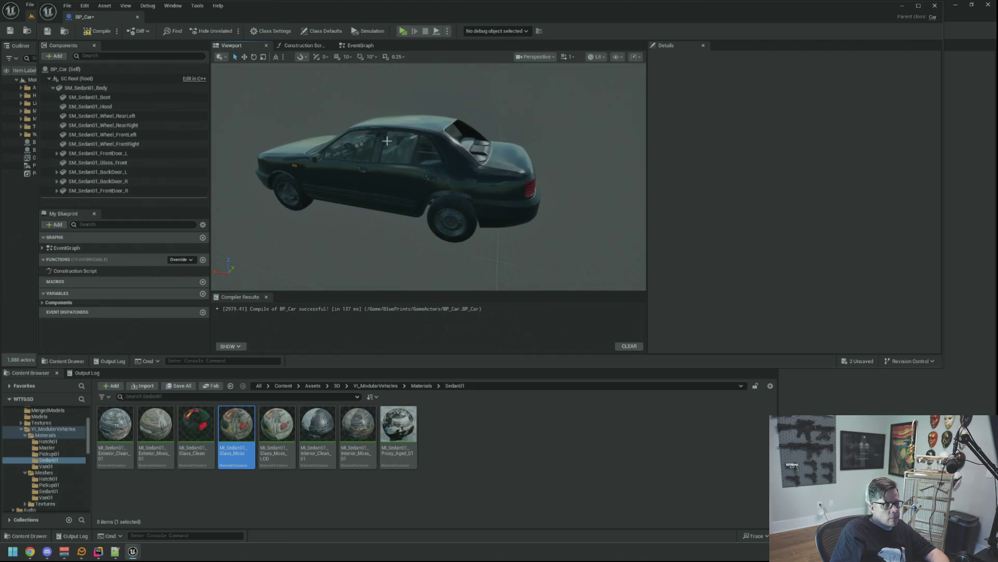
Step: Add the Glass_Back mesh to BP_Car and attach it under SM_Sedan01_Body
{"action": "left_click", "coordinate": [389, 157]}
{"action": "left_click", "coordinate": [809, 217]}
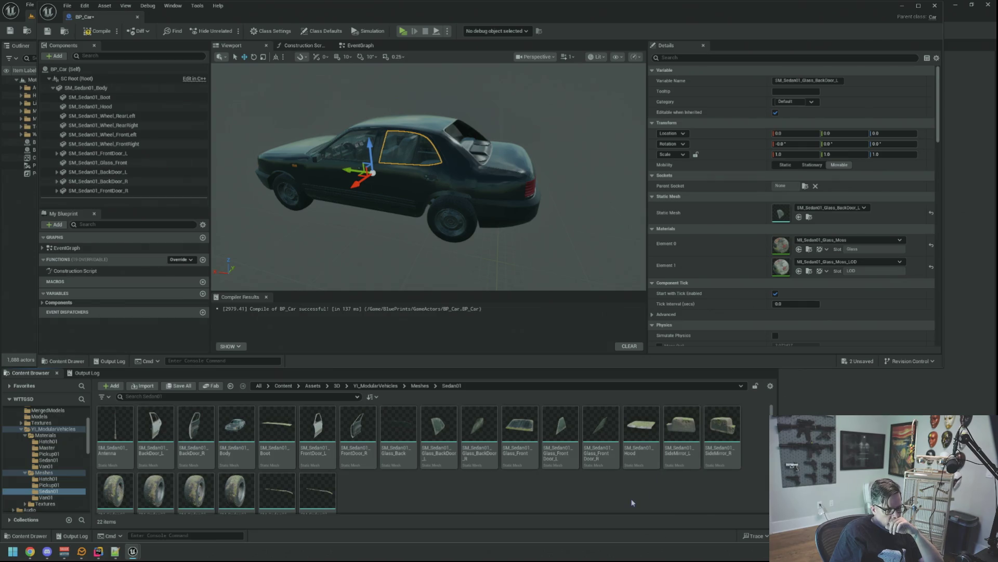
{"action": "left_click", "coordinate": [397, 420]}
{"action": "mouse_move", "coordinate": [397, 420]}
{"action": "left_mouse_down"}
{"action": "mouse_move", "coordinate": [265, 281]}
{"action": "mouse_move", "coordinate": [112, 89]}
{"action": "left_mouse_up"}
{"action": "mouse_move", "coordinate": [104, 201]}
{"action": "left_mouse_down"}
{"action": "mouse_move", "coordinate": [97, 121]}
{"action": "mouse_move", "coordinate": [95, 203]}
{"action": "left_mouse_up"}
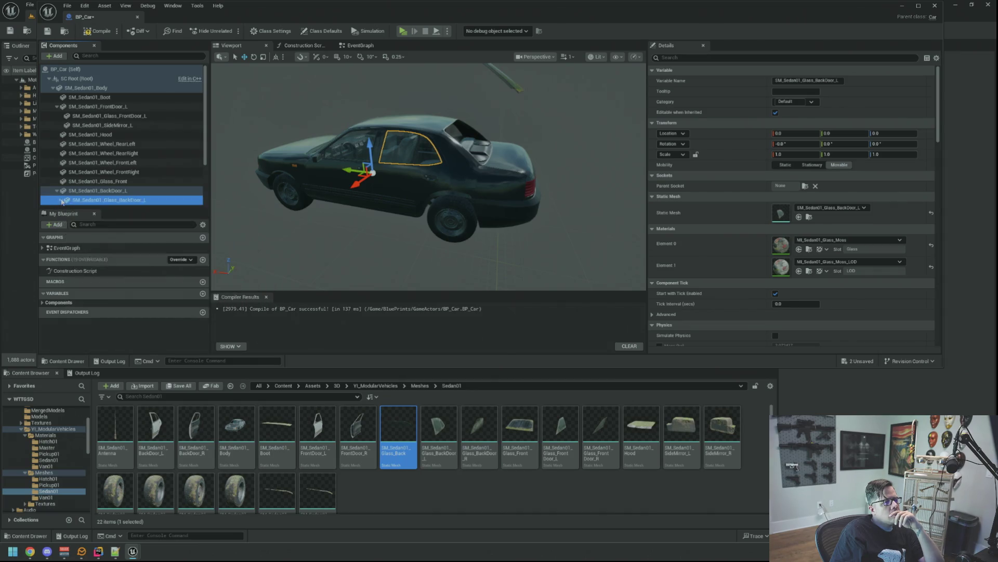
{"action": "scroll", "coordinate": [124, 190], "scroll_direction": "down", "scroll_amount": 3}
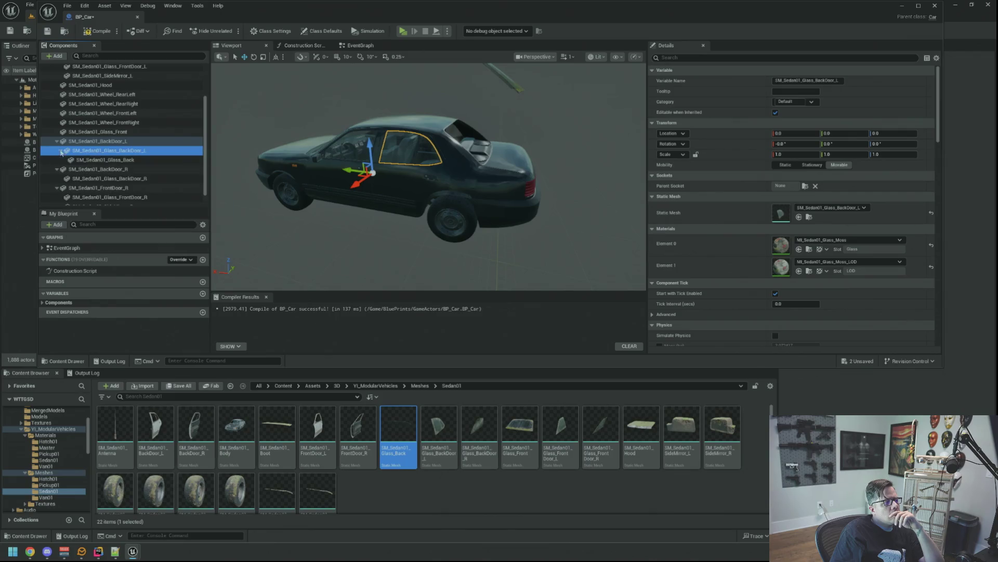
{"action": "left_click_drag", "start_coordinate": [109, 161], "coordinate": [110, 89]}
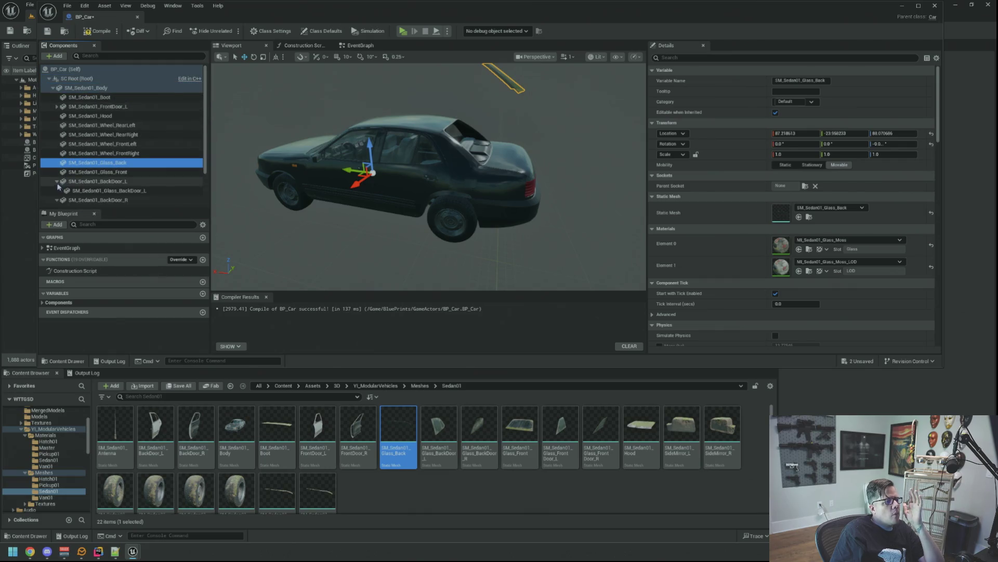
Step: Check the rear glass from behind the car and save and compile the blueprint
{"action": "left_click", "coordinate": [57, 191]}
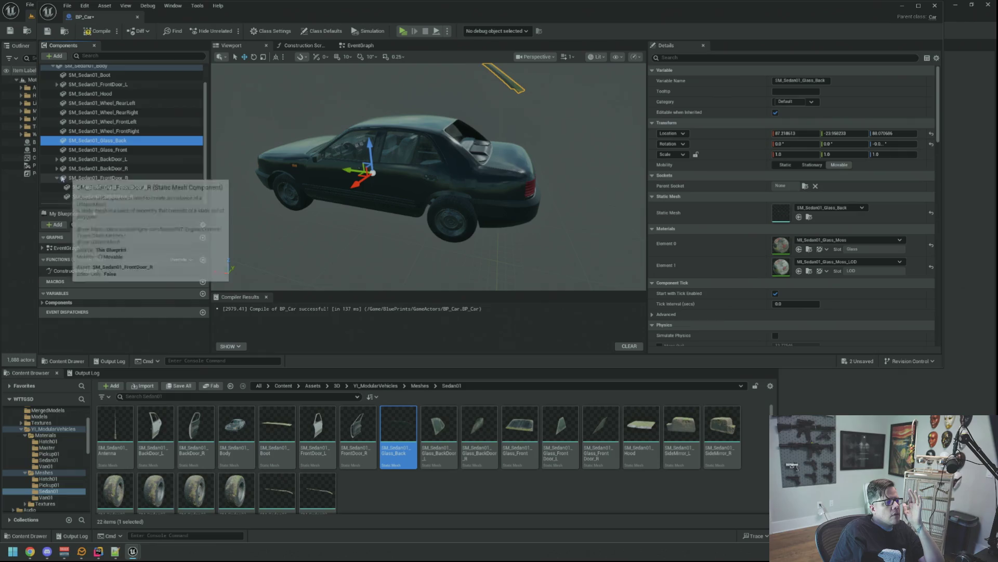
{"action": "scroll", "coordinate": [58, 180], "scroll_direction": "up", "scroll_amount": 1}
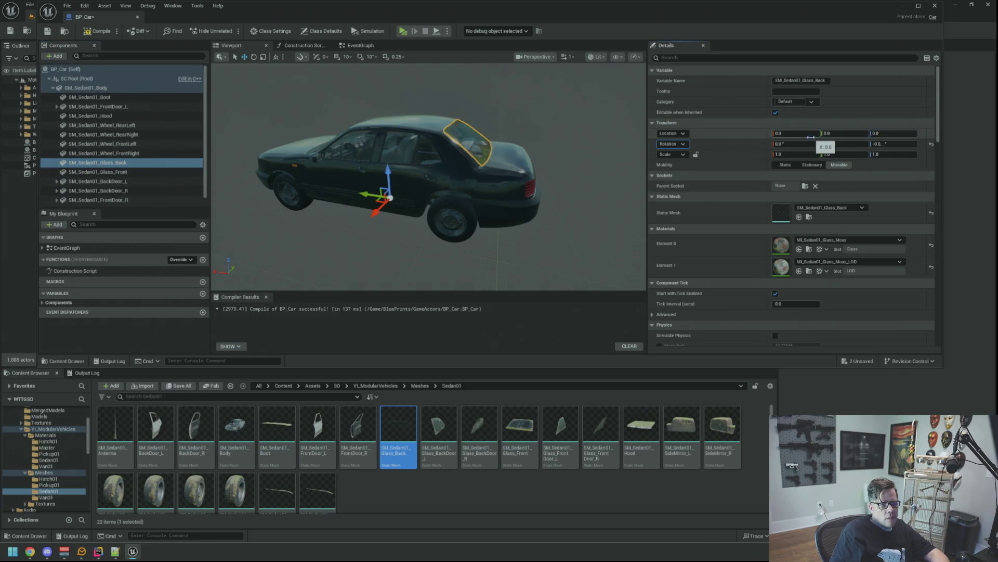
{"action": "left_click_drag", "start_coordinate": [523, 130], "coordinate": [510, 127]}
{"action": "left_click", "coordinate": [48, 31]}
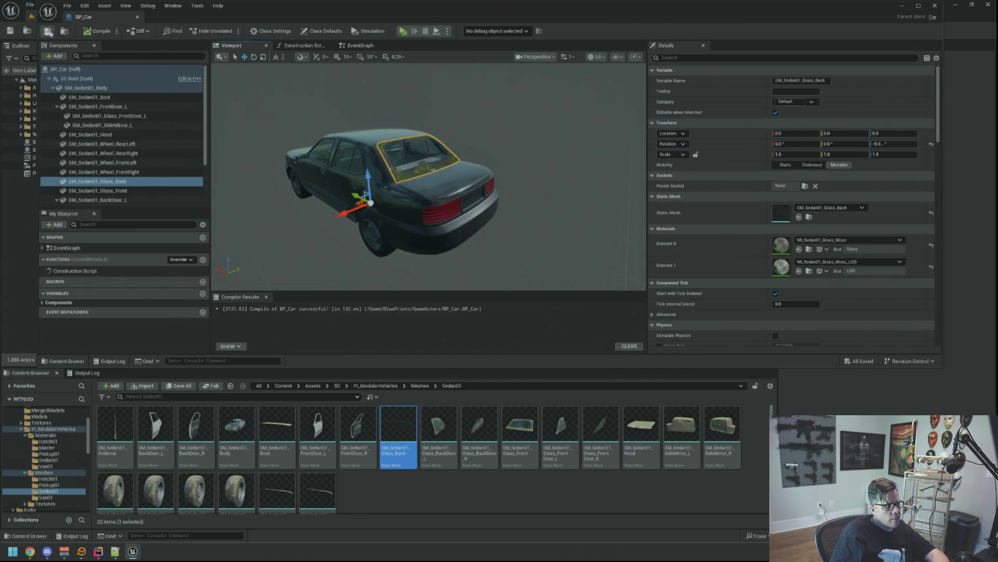
Step: Collapse the door components in the tree and orbit to review the car's side
{"action": "left_click", "coordinate": [56, 106]}
{"action": "left_click", "coordinate": [57, 181]}
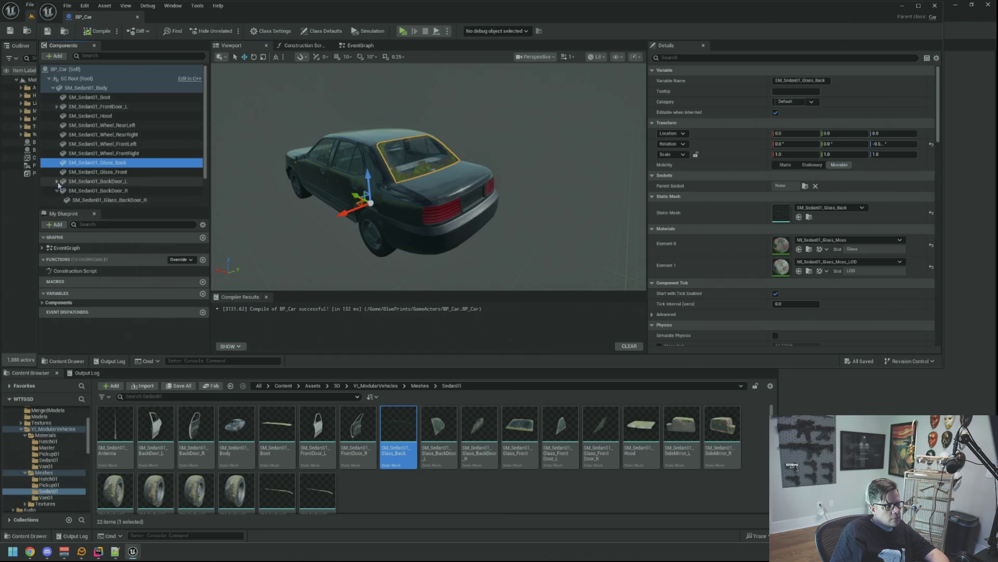
{"action": "scroll", "coordinate": [180, 195], "scroll_direction": "down", "scroll_amount": 2}
{"action": "scroll", "coordinate": [130, 156], "scroll_direction": "up", "scroll_amount": 1}
{"action": "left_click", "coordinate": [67, 177]}
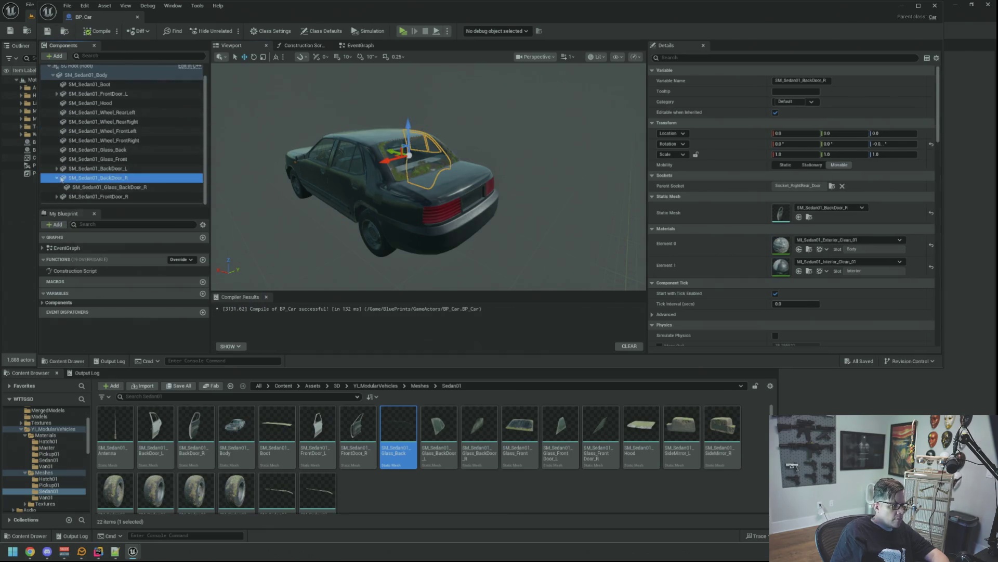
{"action": "left_click", "coordinate": [56, 177]}
{"action": "left_click_drag", "start_coordinate": [251, 167], "coordinate": [237, 172]}
{"action": "left_click", "coordinate": [77, 75]}
{"action": "mouse_move", "coordinate": [312, 182]}
{"action": "left_mouse_down"}
{"action": "mouse_move", "coordinate": [291, 172]}
{"action": "mouse_move", "coordinate": [322, 166]}
{"action": "mouse_move", "coordinate": [281, 171]}
{"action": "mouse_move", "coordinate": [346, 171]}
{"action": "mouse_move", "coordinate": [312, 175]}
{"action": "mouse_move", "coordinate": [340, 174]}
{"action": "mouse_move", "coordinate": [409, 274]}
{"action": "left_mouse_up"}
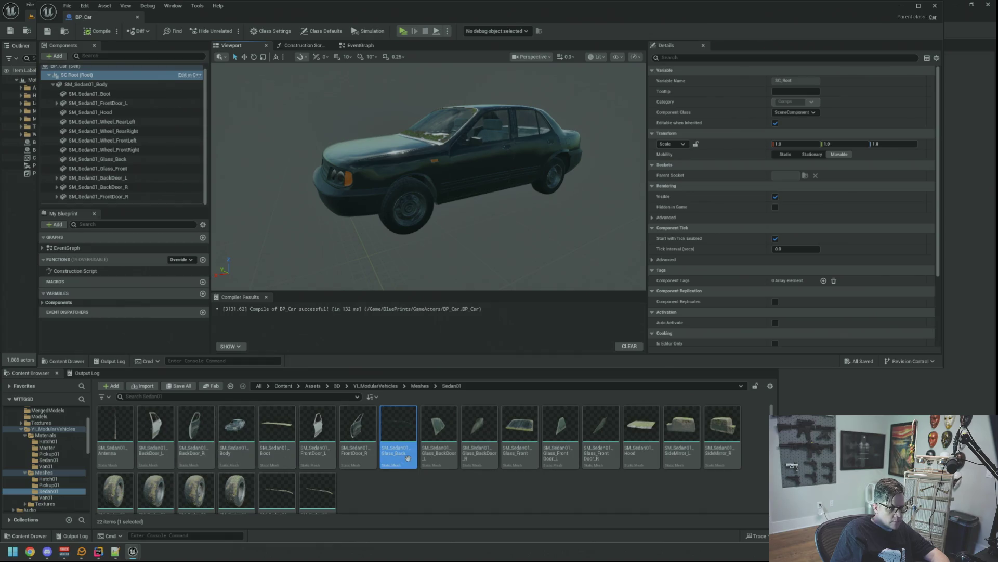
Step: Add the Wiper_R mesh to BP_Car and attach it under SM_Sedan01_Body
{"action": "scroll", "coordinate": [408, 458], "scroll_direction": "down", "scroll_amount": 1}
{"action": "mouse_move", "coordinate": [317, 481]}
{"action": "left_mouse_down"}
{"action": "mouse_move", "coordinate": [279, 335]}
{"action": "mouse_move", "coordinate": [111, 105]}
{"action": "mouse_move", "coordinate": [112, 87]}
{"action": "left_mouse_up"}
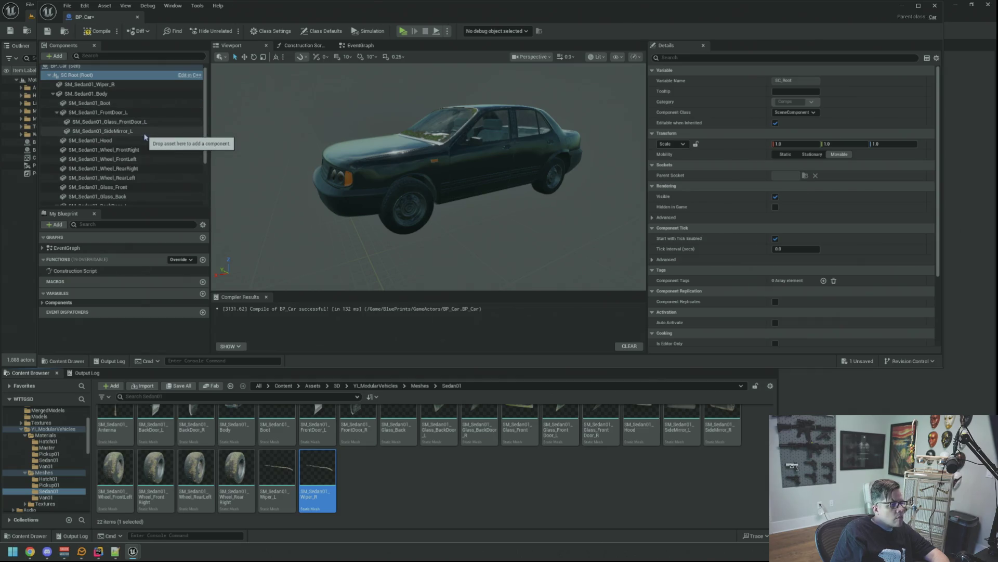
{"action": "left_click", "coordinate": [87, 85]}
{"action": "left_click_drag", "start_coordinate": [86, 96], "coordinate": [86, 95]}
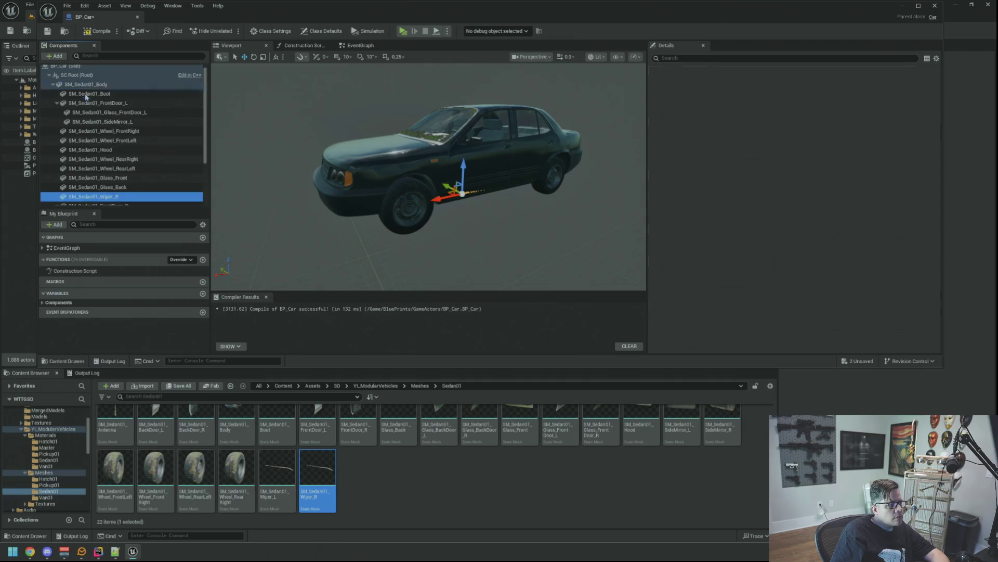
{"action": "left_click_drag", "start_coordinate": [292, 171], "coordinate": [406, 151]}
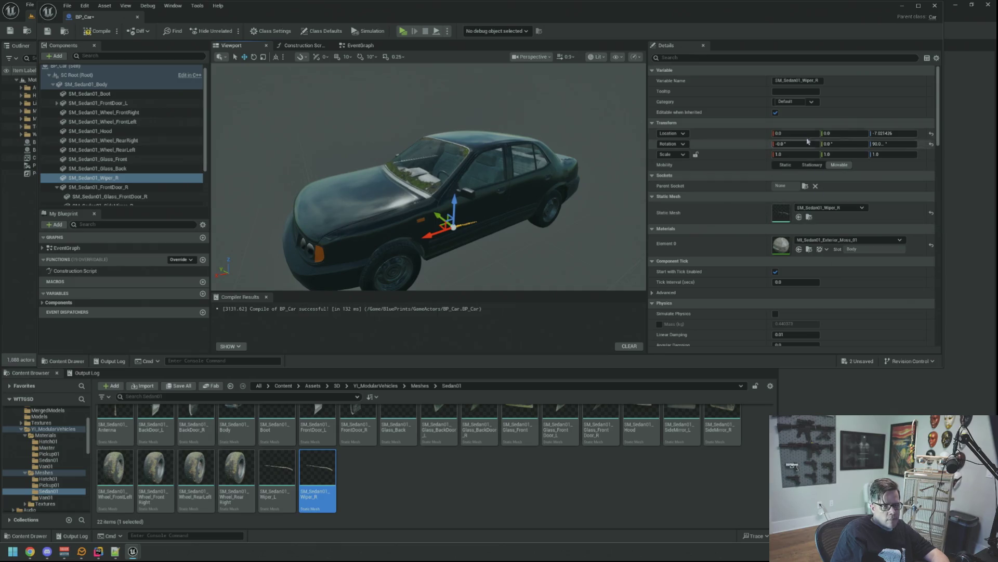
Step: Set the wiper's Parent Socket to Socket_Right_Wiper with zero rotation and frame it
{"action": "left_click", "coordinate": [805, 185]}
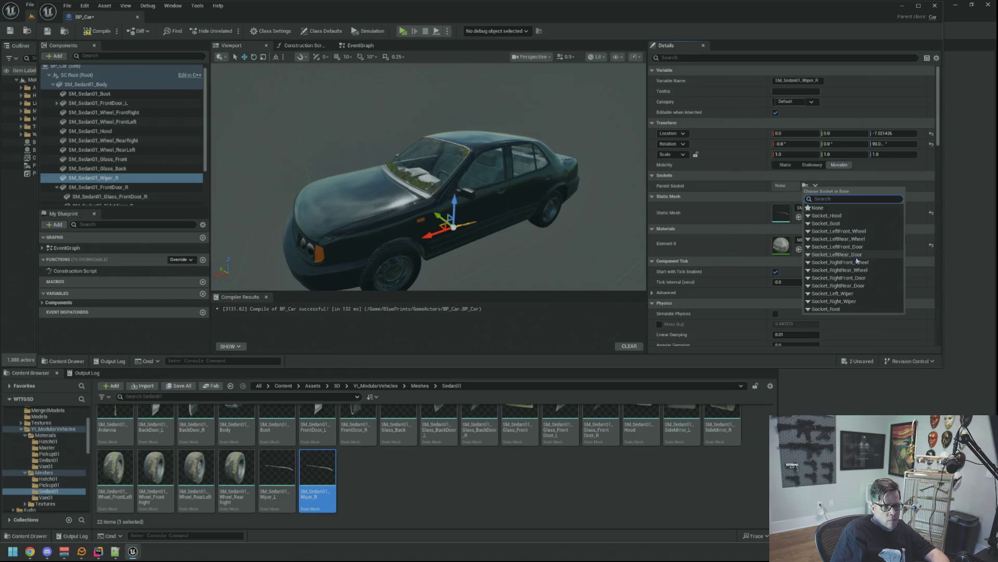
{"action": "left_click", "coordinate": [857, 301]}
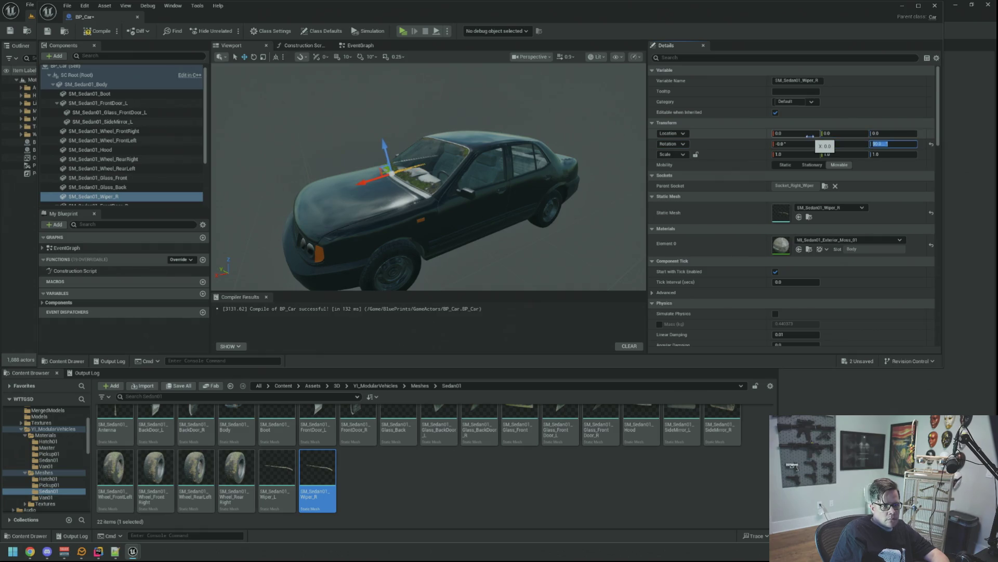
{"action": "key", "text": "Return"}
{"action": "key", "text": "f"}
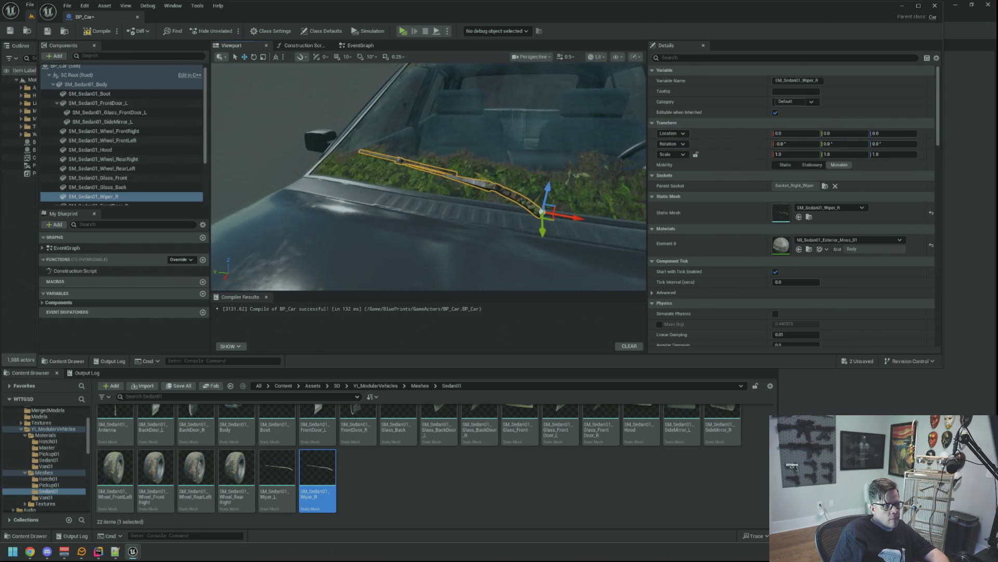
Step: Try tilting the wiper upward with the rotate tool, undoing both attempts
{"action": "key", "text": "e"}
{"action": "left_click_drag", "start_coordinate": [527, 192], "coordinate": [529, 190]}
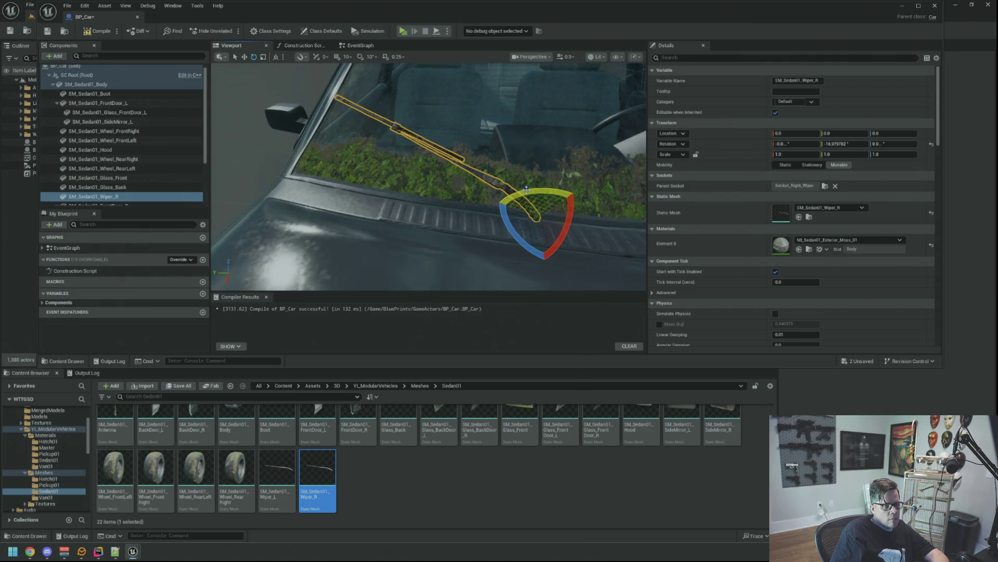
{"action": "key", "text": "ctrl+z"}
{"action": "left_click_drag", "start_coordinate": [508, 229], "coordinate": [511, 226]}
{"action": "key", "text": "ctrl+z"}
{"action": "mouse_move", "coordinate": [429, 177]}
{"action": "left_mouse_down"}
{"action": "mouse_move", "coordinate": [392, 156]}
{"action": "mouse_move", "coordinate": [377, 177]}
{"action": "mouse_move", "coordinate": [401, 145]}
{"action": "mouse_move", "coordinate": [566, 210]}
{"action": "left_mouse_up"}
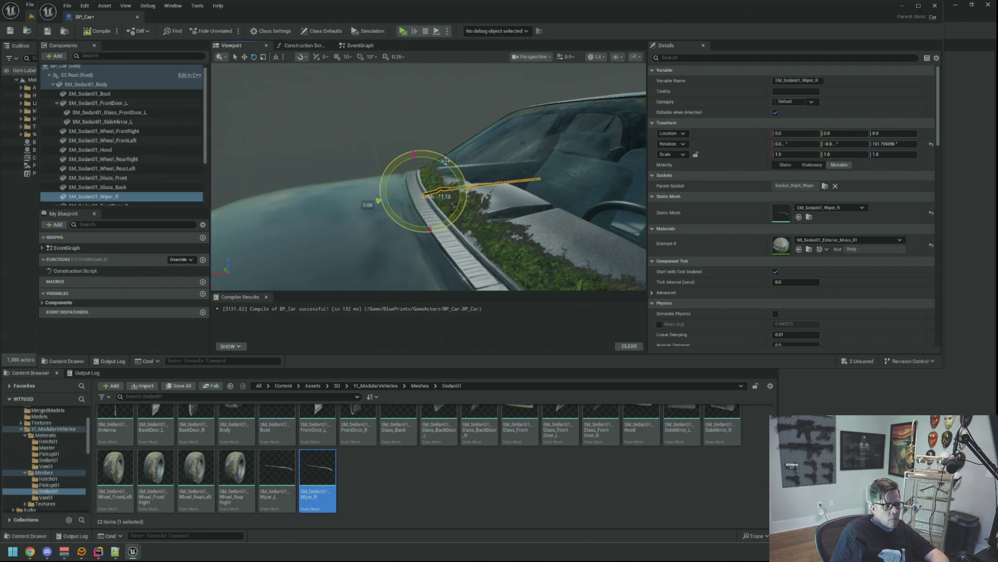
Step: Zero the wiper's Rotation X and Z values and frame it on the windshield
{"action": "left_click", "coordinate": [808, 145]}
{"action": "key", "text": "Tab"}
{"action": "type", "text": "0"}
{"action": "key", "text": "Tab"}
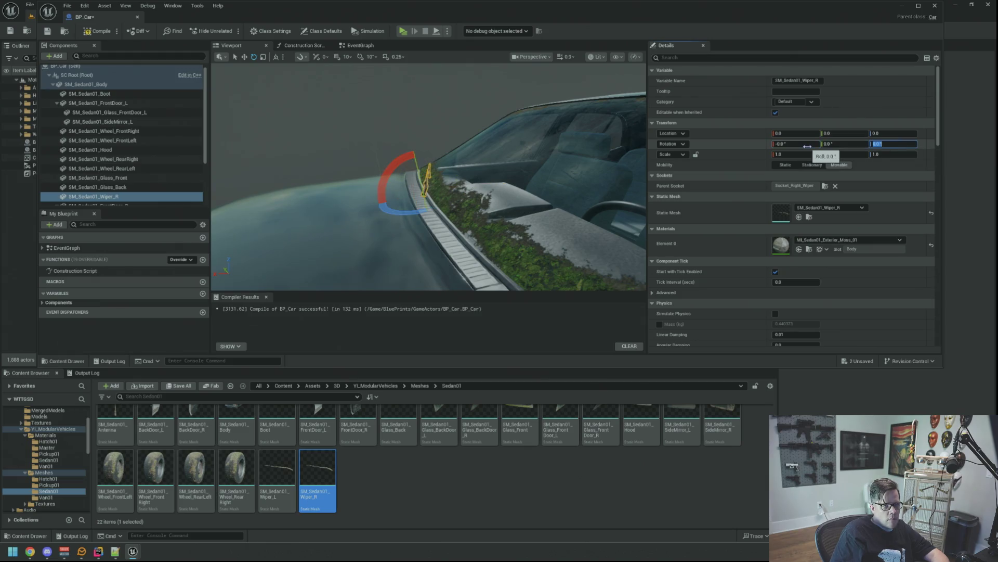
{"action": "key", "text": "Return"}
{"action": "key", "text": "f"}
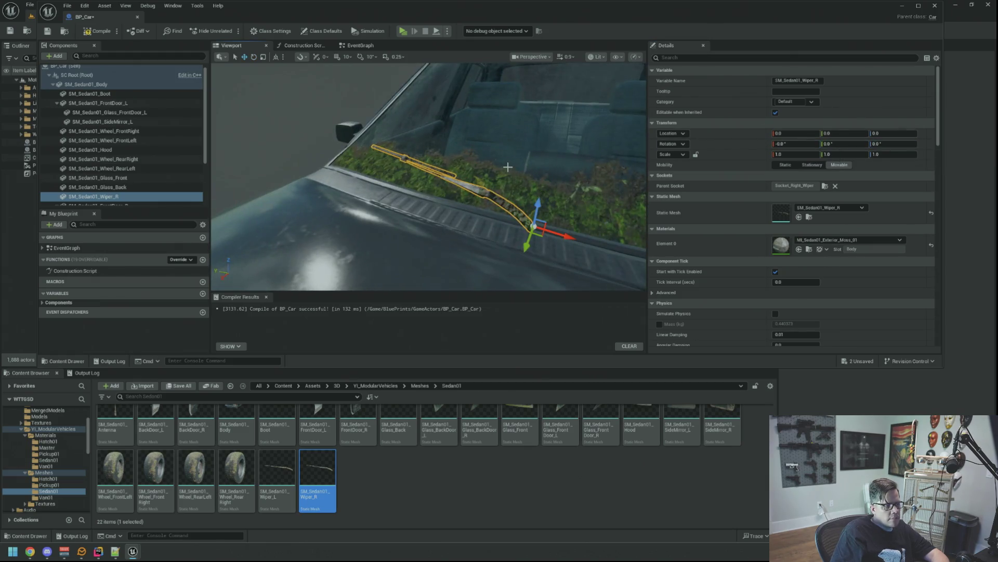
{"action": "scroll", "coordinate": [451, 155], "scroll_direction": "down", "scroll_amount": 5}
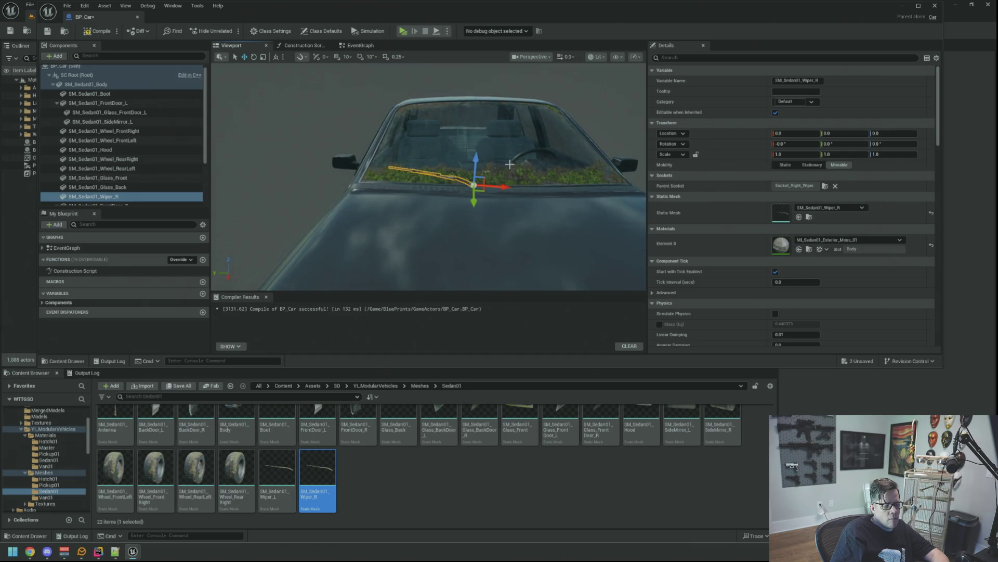
{"action": "left_click_drag", "start_coordinate": [508, 164], "coordinate": [447, 200]}
{"action": "left_click", "coordinate": [54, 84]}
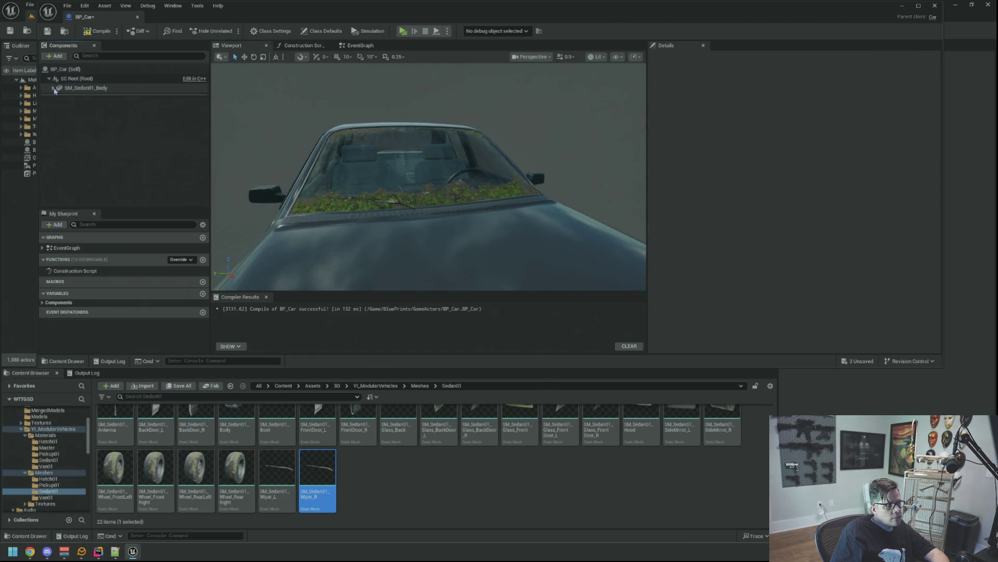
Step: Compile BP_Car and add the SM_Sedan01_Wiper_L mesh to its components
{"action": "left_click", "coordinate": [86, 32]}
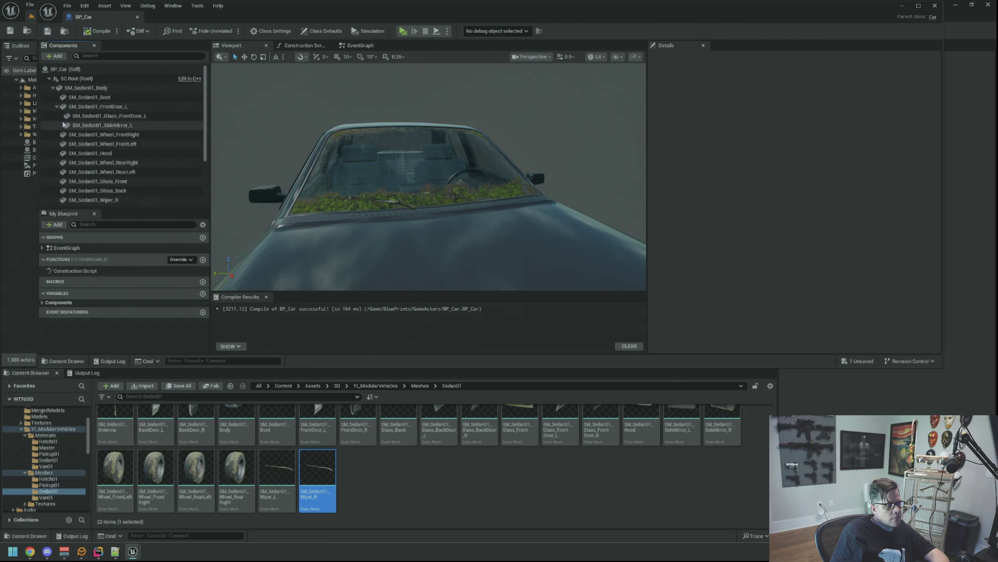
{"action": "left_click", "coordinate": [57, 106]}
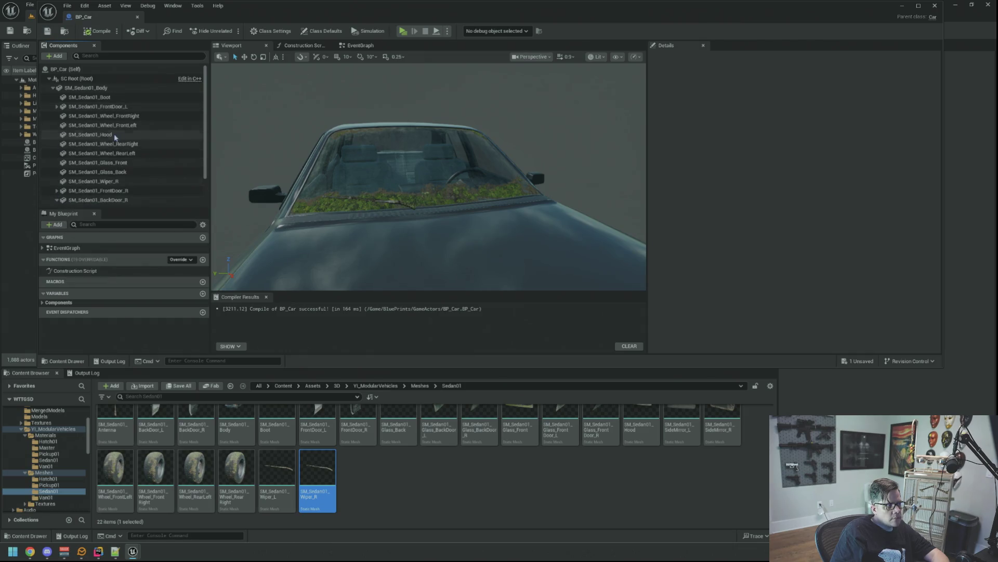
{"action": "scroll", "coordinate": [111, 139], "scroll_direction": "down", "scroll_amount": 1}
{"action": "left_click", "coordinate": [56, 187]}
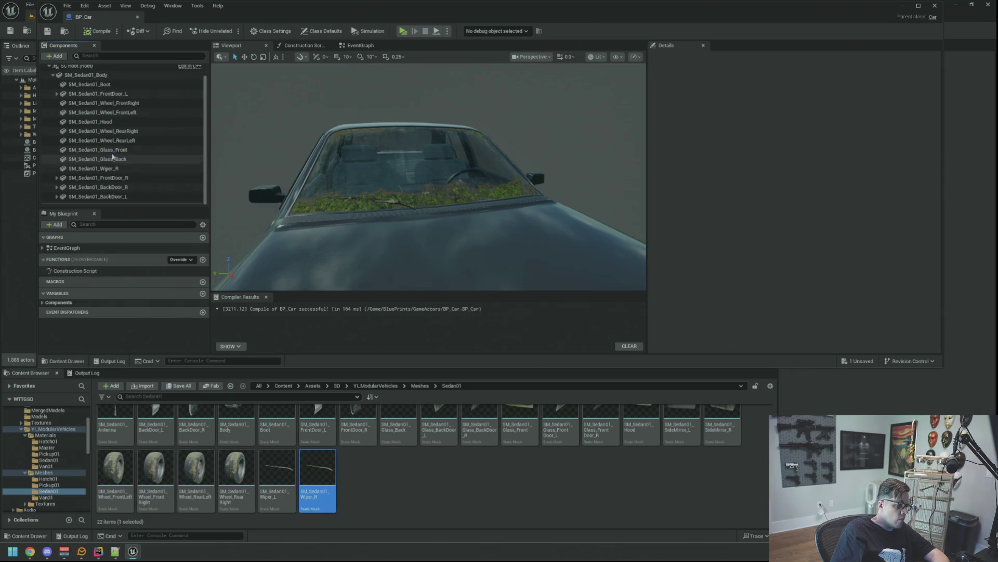
{"action": "left_click_drag", "start_coordinate": [277, 471], "coordinate": [116, 80]}
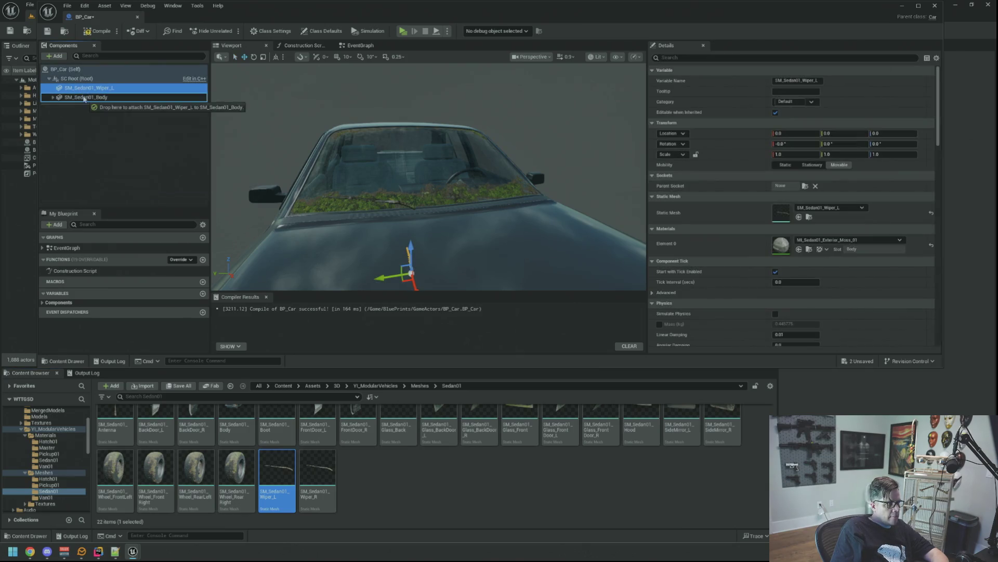
Step: Attach SM_Sedan01_Wiper_L to the Socket_Left_Wiper parent socket
{"action": "left_click", "coordinate": [53, 99]}
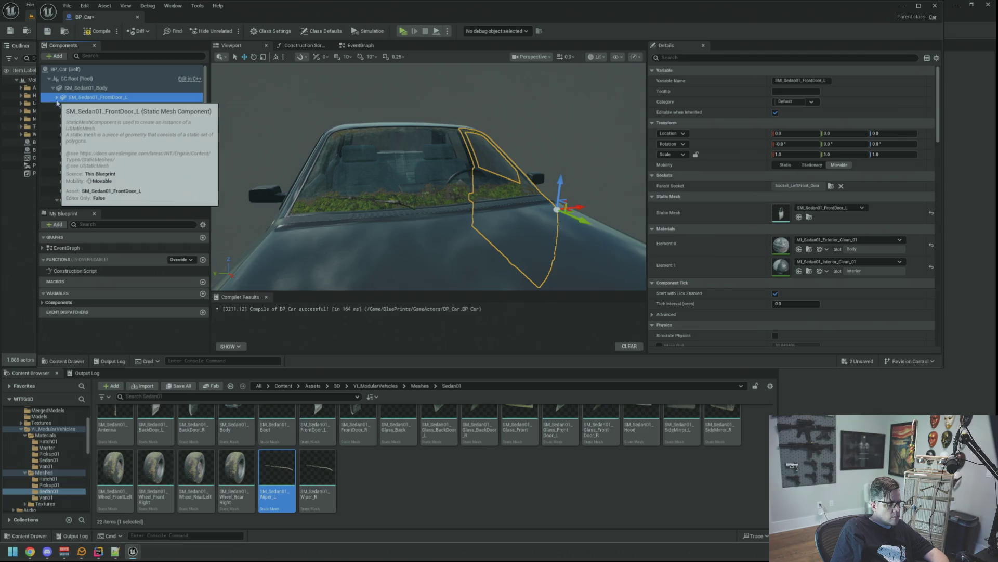
{"action": "scroll", "coordinate": [88, 161], "scroll_direction": "down", "scroll_amount": 3}
{"action": "left_click", "coordinate": [57, 140]}
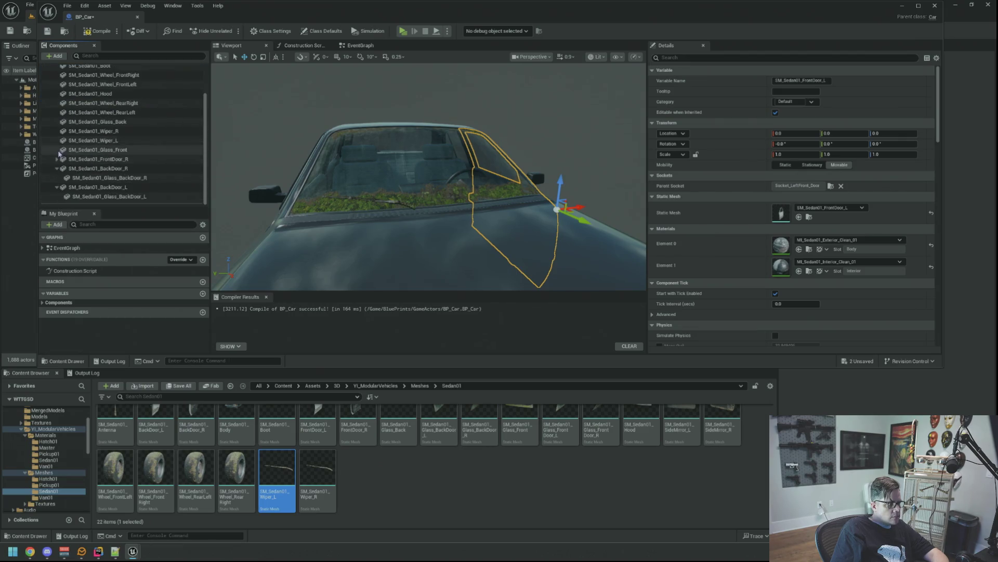
{"action": "left_click", "coordinate": [59, 188]}
{"action": "left_click", "coordinate": [59, 177]}
{"action": "left_click", "coordinate": [57, 187]}
{"action": "left_click_drag", "start_coordinate": [303, 194], "coordinate": [407, 200]}
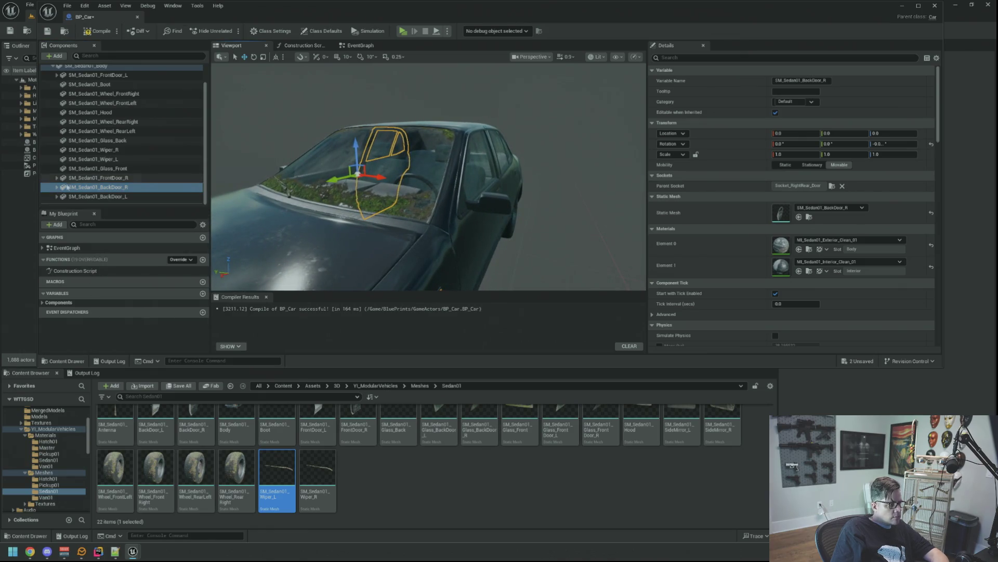
{"action": "scroll", "coordinate": [117, 180], "scroll_direction": "up", "scroll_amount": 2}
{"action": "left_click", "coordinate": [124, 181]}
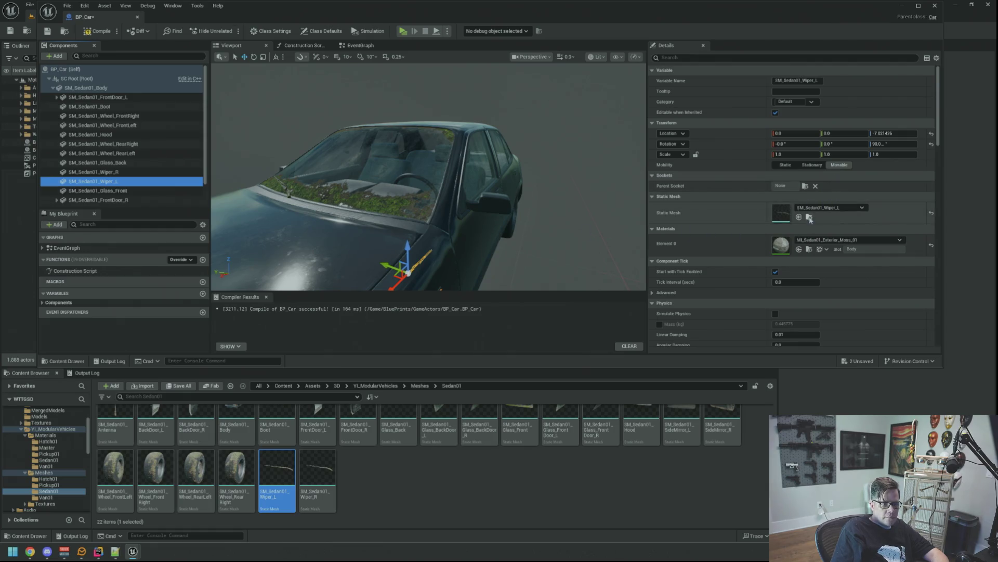
{"action": "left_click", "coordinate": [804, 187]}
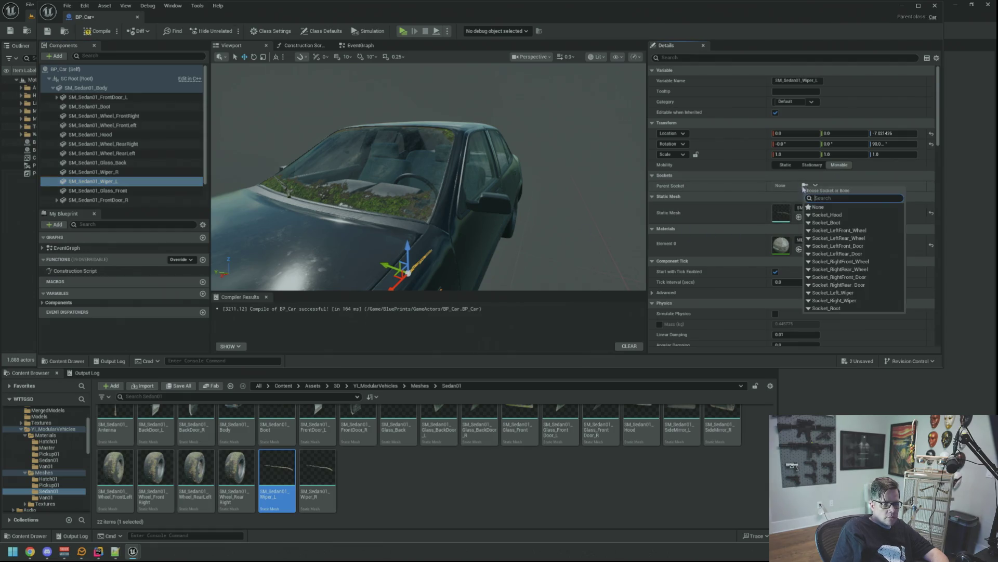
{"action": "left_click", "coordinate": [854, 292]}
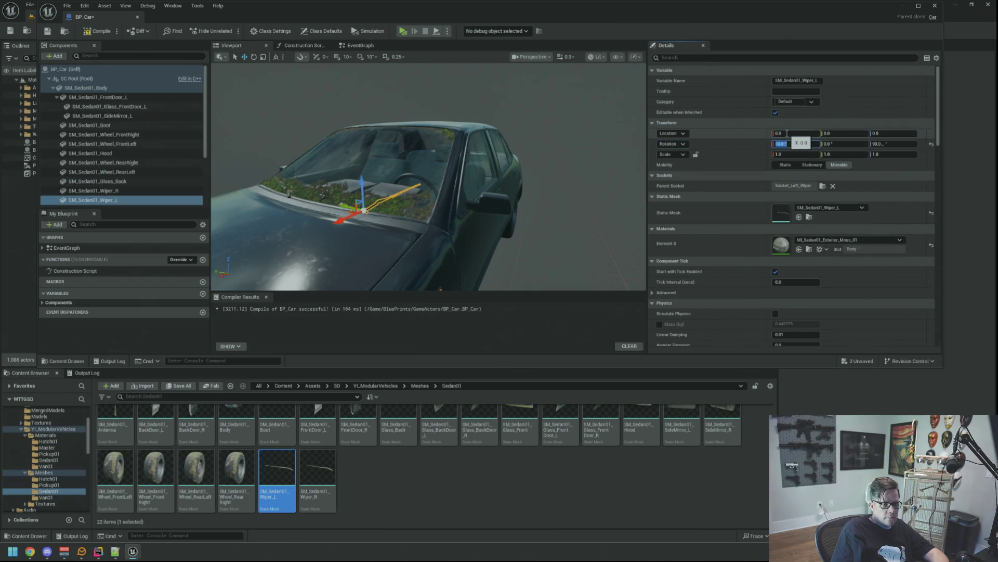
Step: Inspect the left wiper on the windshield up close, then recompile the blueprint
{"action": "scroll", "coordinate": [452, 145], "scroll_direction": "up", "scroll_amount": 5}
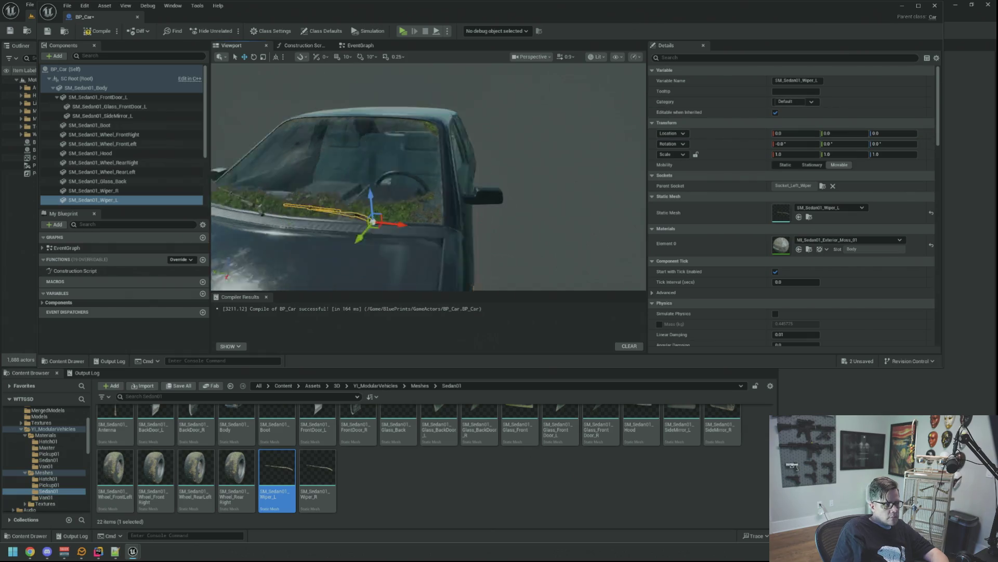
{"action": "left_click", "coordinate": [55, 96]}
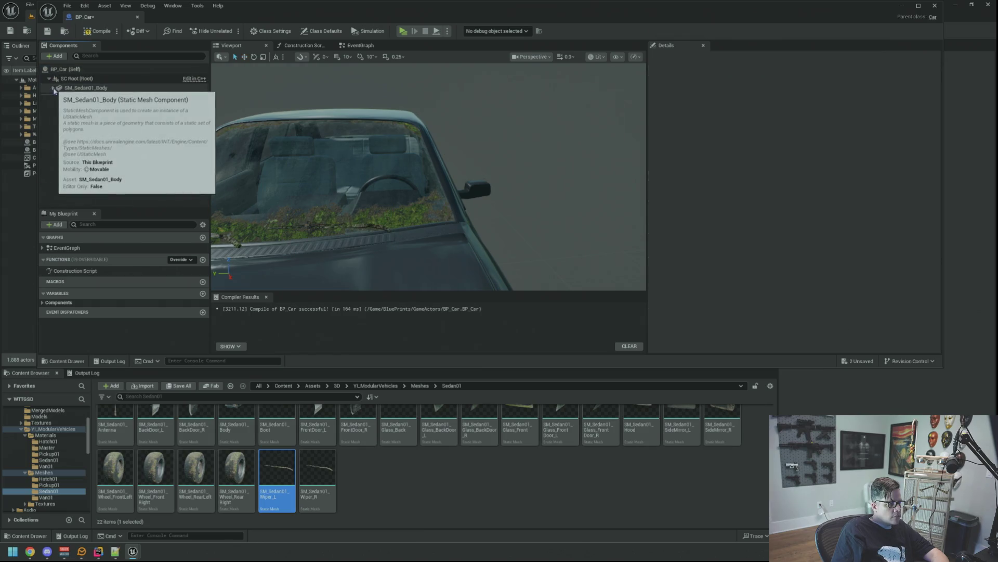
{"action": "mouse_move", "coordinate": [428, 177]}
{"action": "left_mouse_down"}
{"action": "mouse_move", "coordinate": [405, 182]}
{"action": "mouse_move", "coordinate": [474, 212]}
{"action": "left_mouse_up"}
{"action": "left_click", "coordinate": [476, 219]}
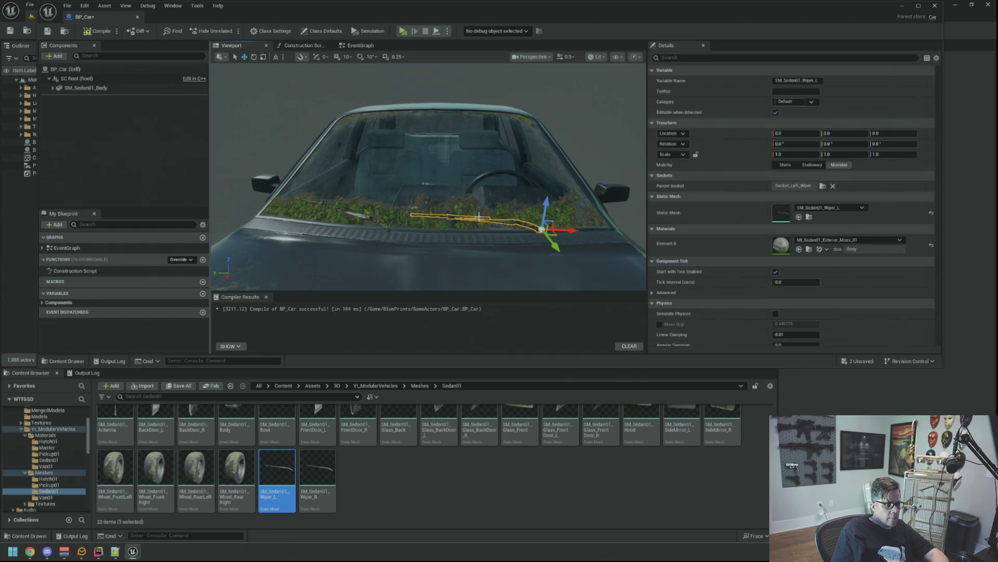
{"action": "mouse_move", "coordinate": [538, 164]}
{"action": "left_mouse_down"}
{"action": "mouse_move", "coordinate": [487, 185]}
{"action": "mouse_move", "coordinate": [536, 151]}
{"action": "mouse_move", "coordinate": [505, 197]}
{"action": "left_mouse_up"}
{"action": "left_click", "coordinate": [188, 148]}
{"action": "left_click", "coordinate": [108, 33]}
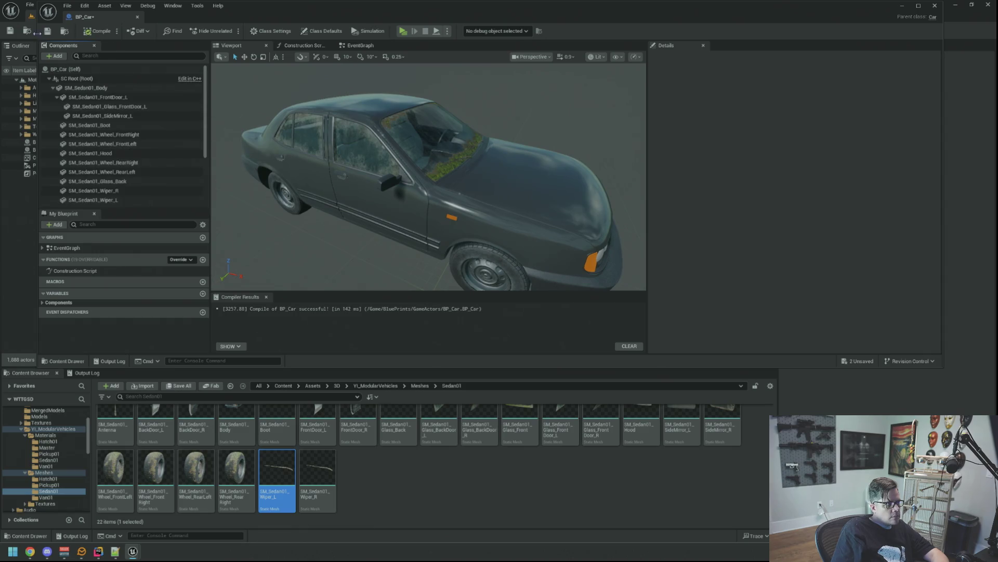
Step: Collapse SM_Sedan01_Body, orbit around the car, and display the YI_ModularVehicles folder
{"action": "left_click", "coordinate": [53, 88]}
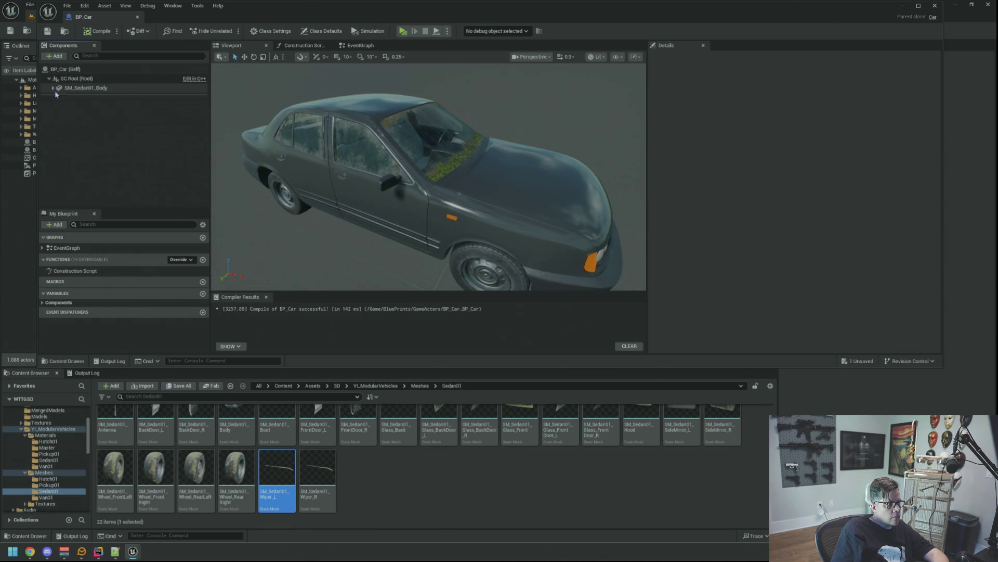
{"action": "mouse_move", "coordinate": [416, 182]}
{"action": "left_mouse_down"}
{"action": "mouse_move", "coordinate": [343, 185]}
{"action": "mouse_move", "coordinate": [369, 167]}
{"action": "mouse_move", "coordinate": [403, 175]}
{"action": "left_mouse_up"}
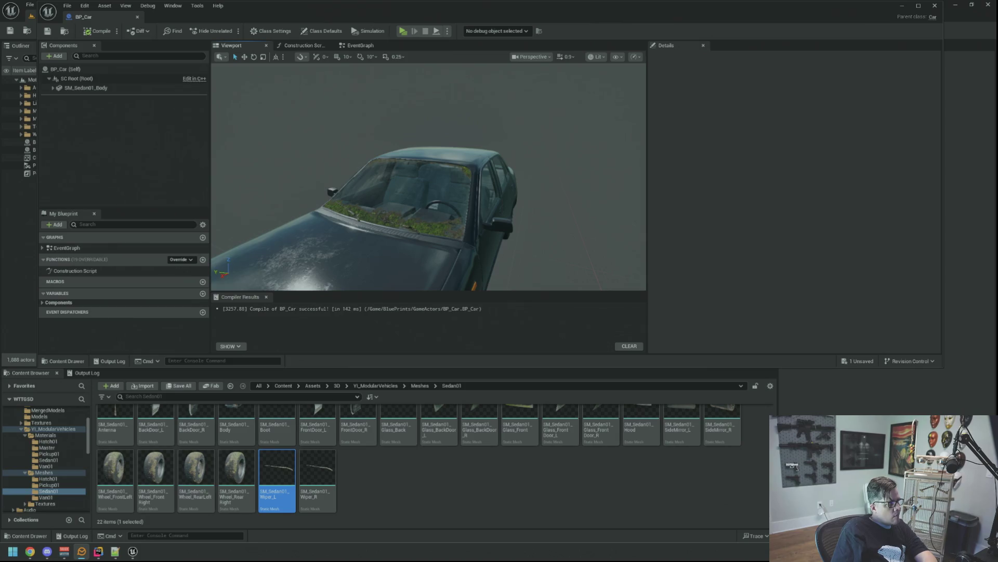
{"action": "mouse_move", "coordinate": [275, 136]}
{"action": "left_mouse_down"}
{"action": "mouse_move", "coordinate": [336, 133]}
{"action": "mouse_move", "coordinate": [255, 251]}
{"action": "left_mouse_up"}
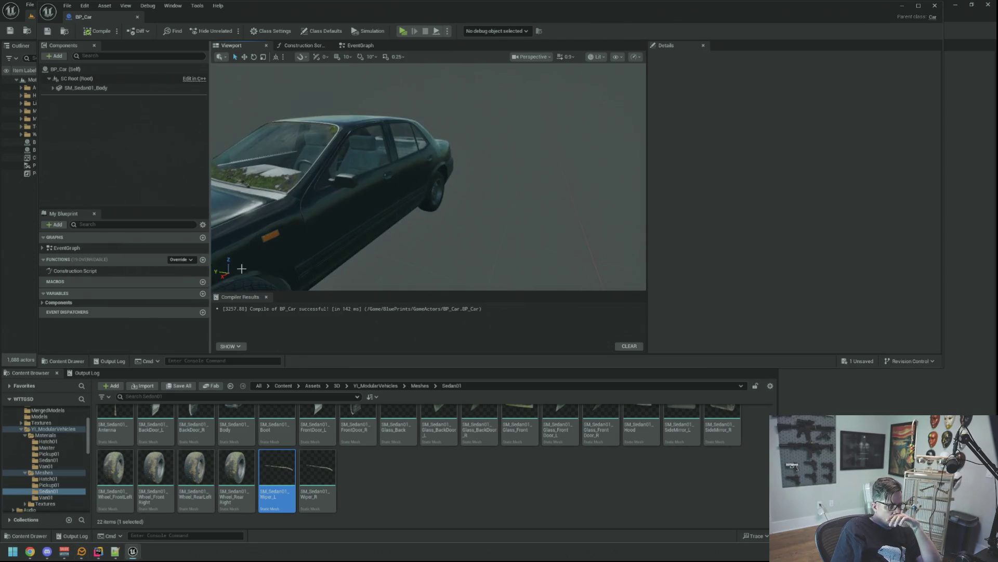
{"action": "left_click", "coordinate": [24, 430]}
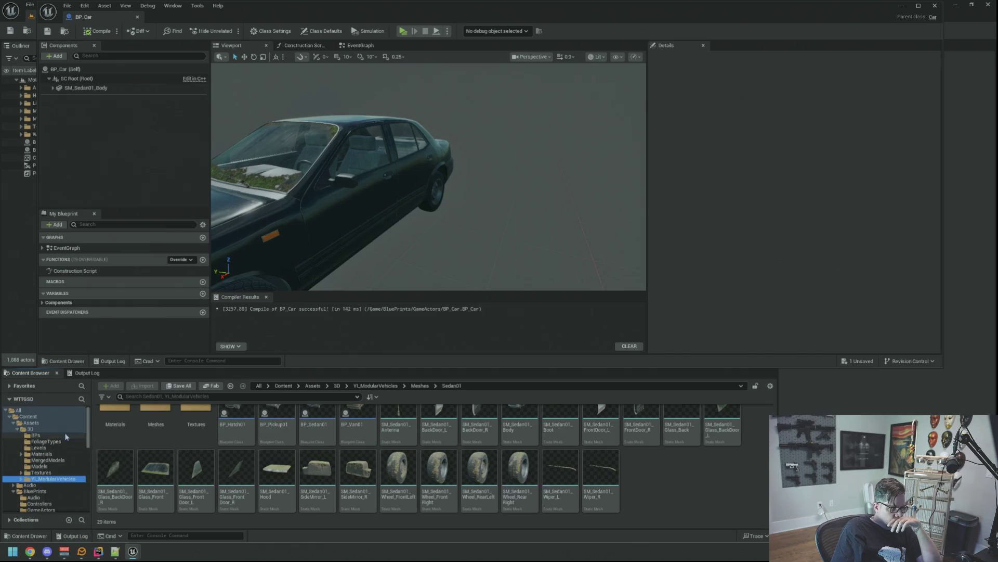
Step: Browse the Content folders to Master/Masters and select M_HairSheet_Master2
{"action": "left_click", "coordinate": [13, 422]}
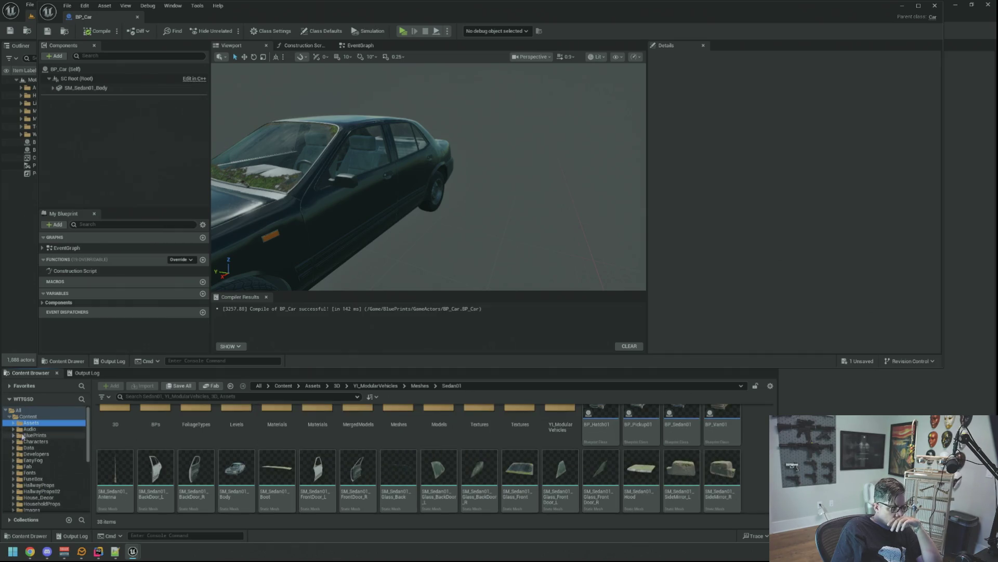
{"action": "left_click", "coordinate": [21, 435]}
{"action": "scroll", "coordinate": [47, 468], "scroll_direction": "down", "scroll_amount": 4}
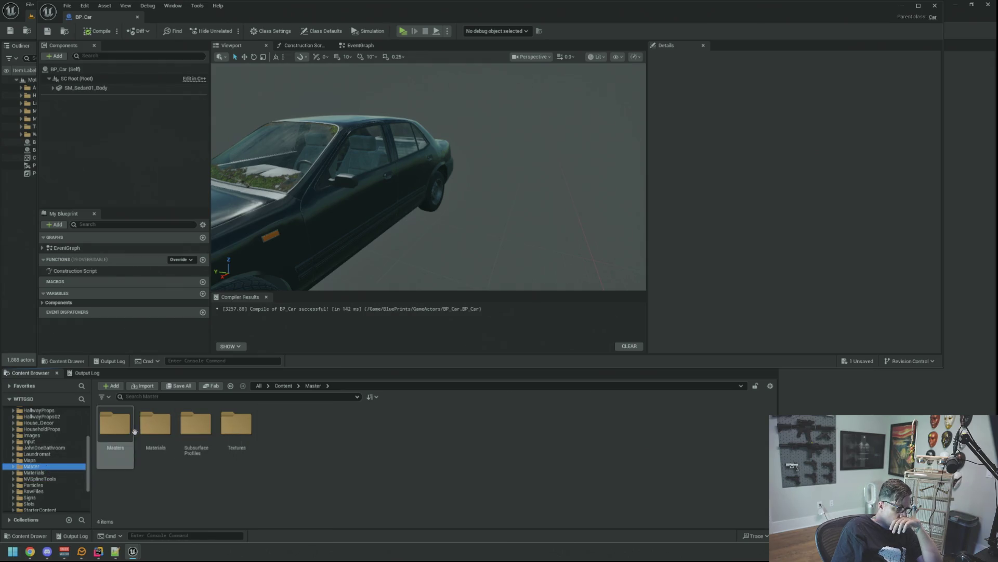
{"action": "double_click", "coordinate": [155, 422]}
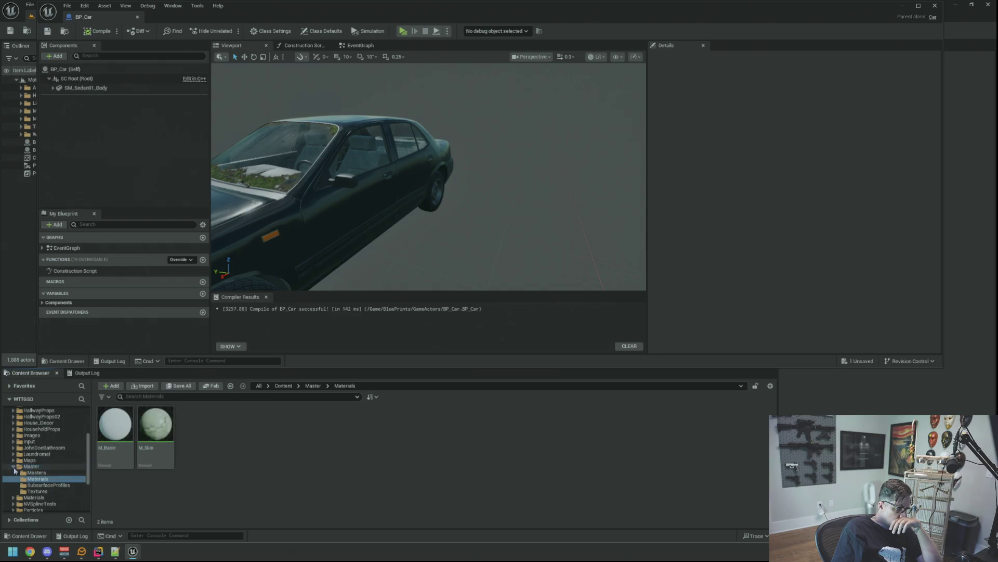
{"action": "left_click", "coordinate": [13, 467]}
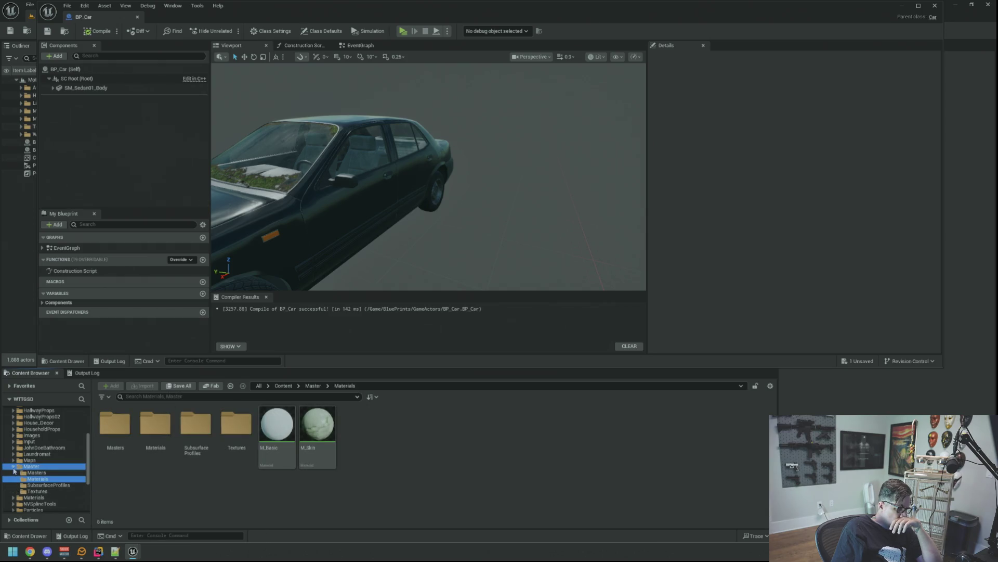
{"action": "scroll", "coordinate": [66, 465], "scroll_direction": "down", "scroll_amount": 3}
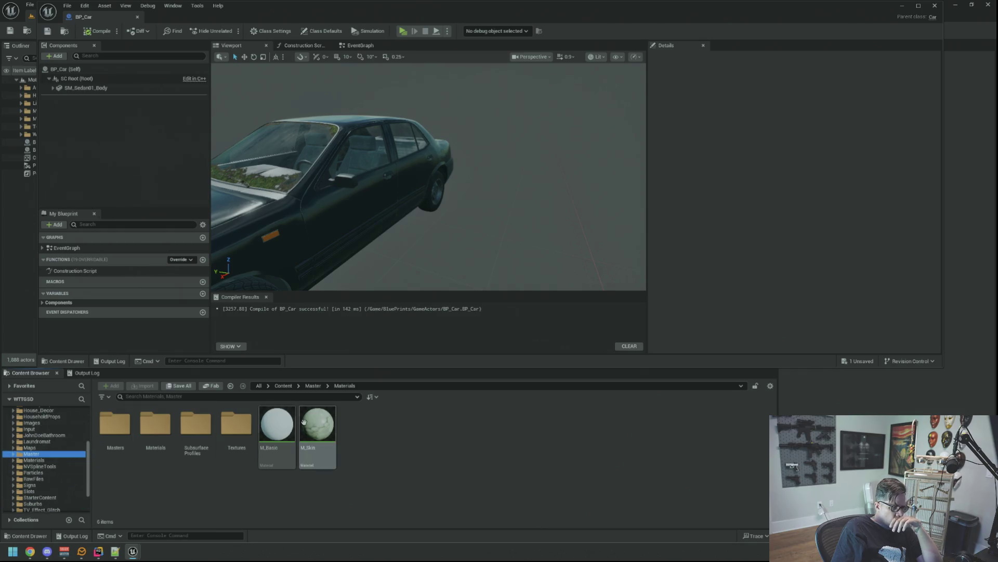
{"action": "left_click", "coordinate": [83, 461]}
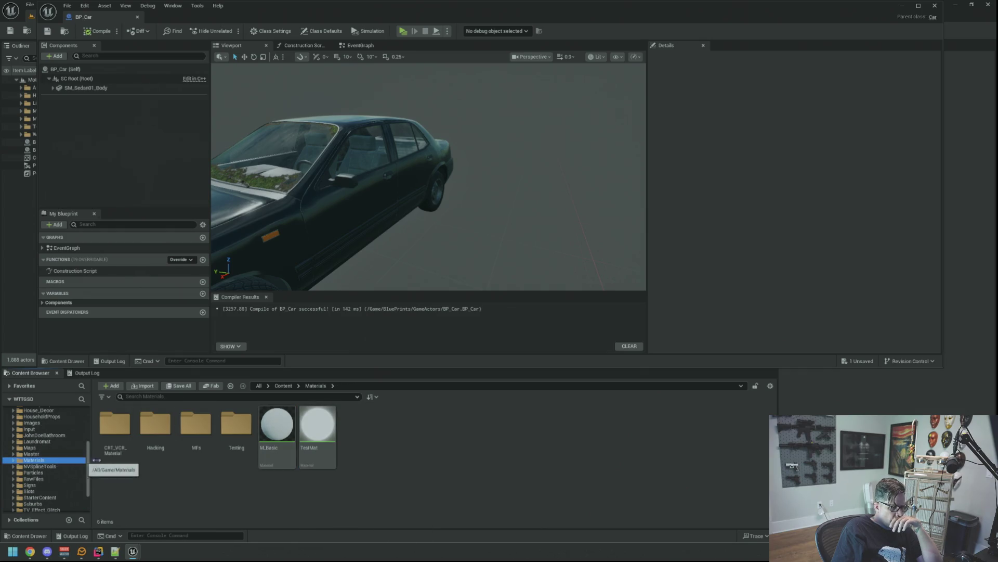
{"action": "key", "text": "Up"}
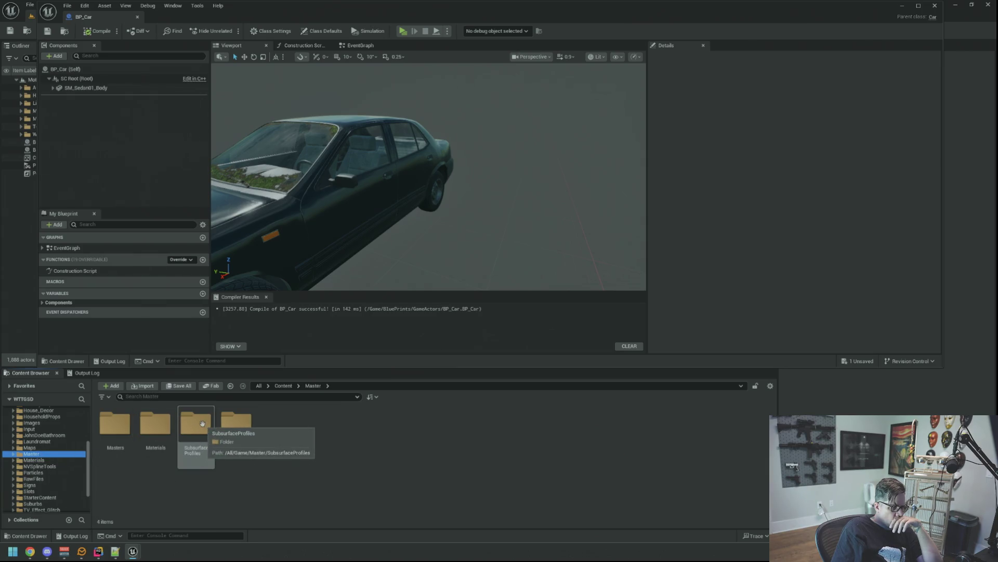
{"action": "double_click", "coordinate": [119, 423]}
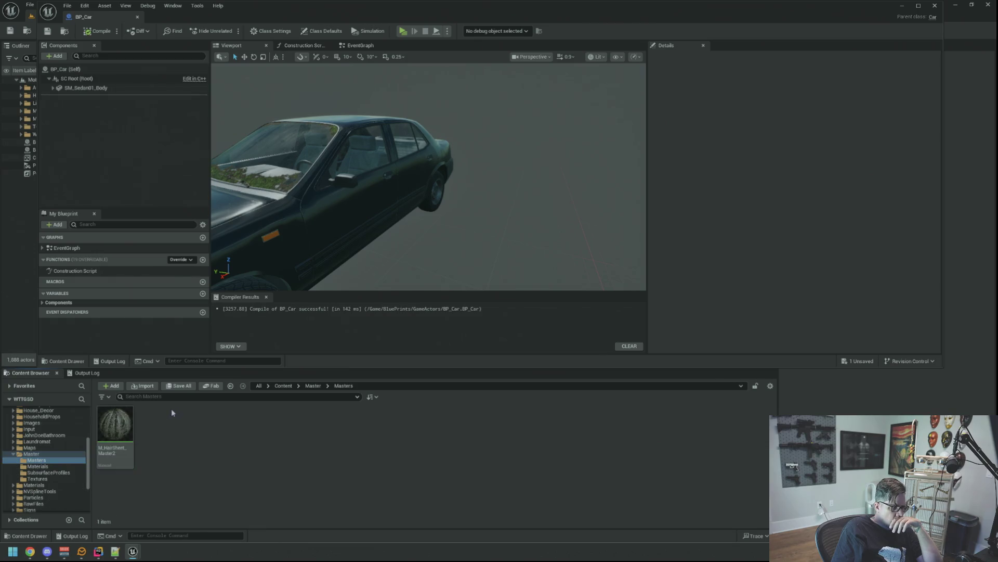
{"action": "left_click", "coordinate": [124, 425]}
Step: Open the Reference Viewer for M_HairSheet_Master2 and inspect its referencing assets
{"action": "right_click", "coordinate": [124, 424]}
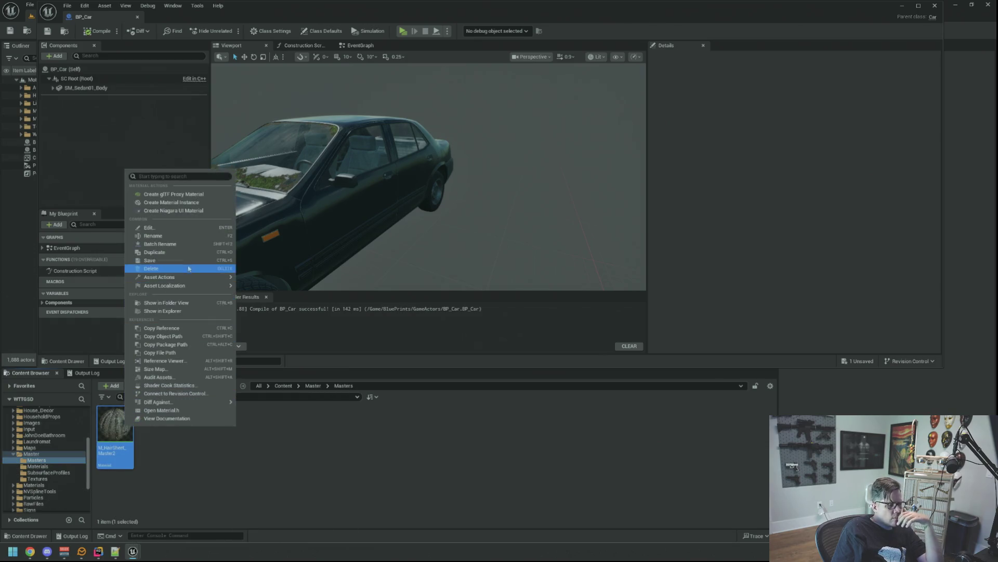
{"action": "mouse_move", "coordinate": [191, 281]}
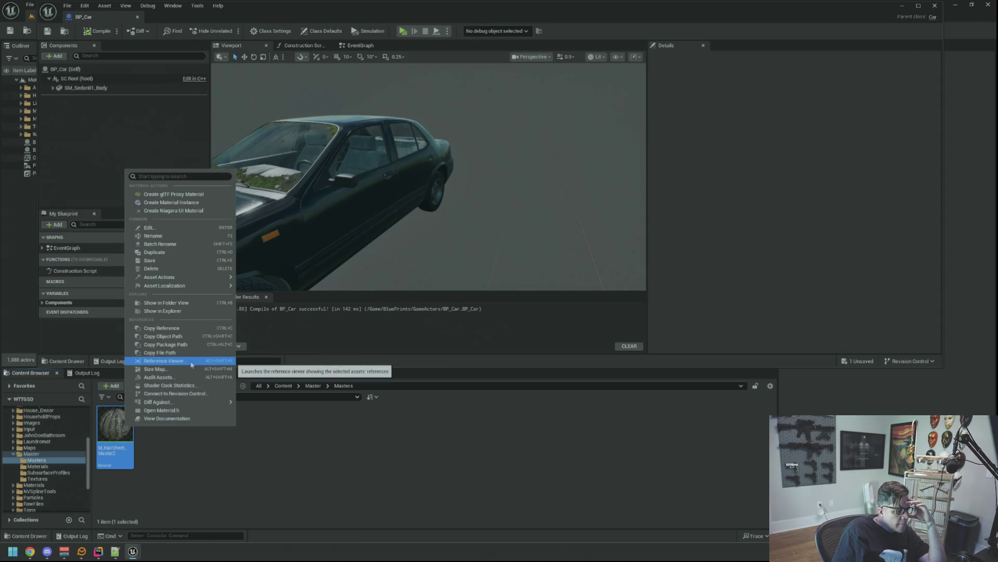
{"action": "left_click", "coordinate": [191, 361]}
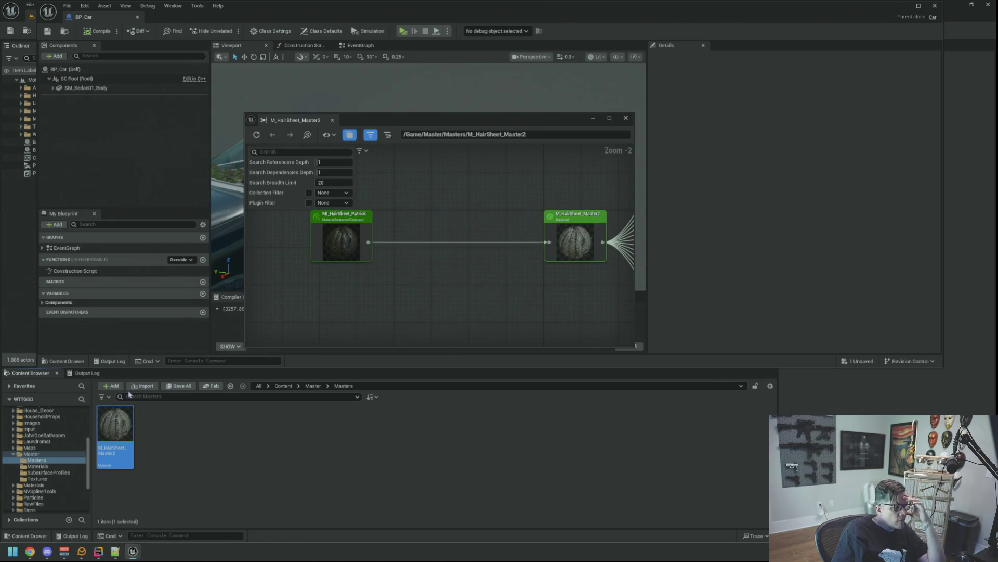
{"action": "scroll", "coordinate": [68, 437], "scroll_direction": "up", "scroll_amount": 3}
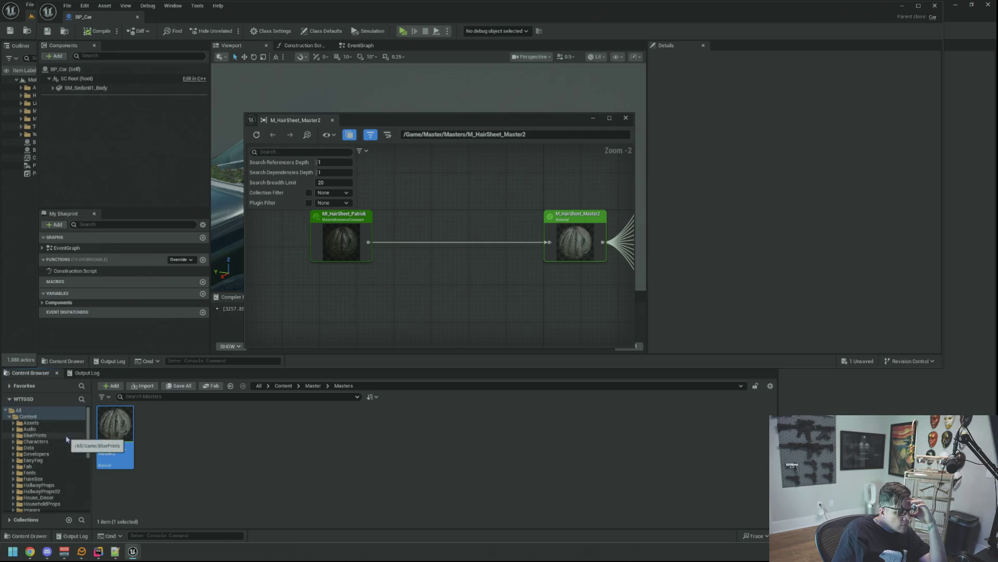
{"action": "scroll", "coordinate": [67, 433], "scroll_direction": "down", "scroll_amount": 3}
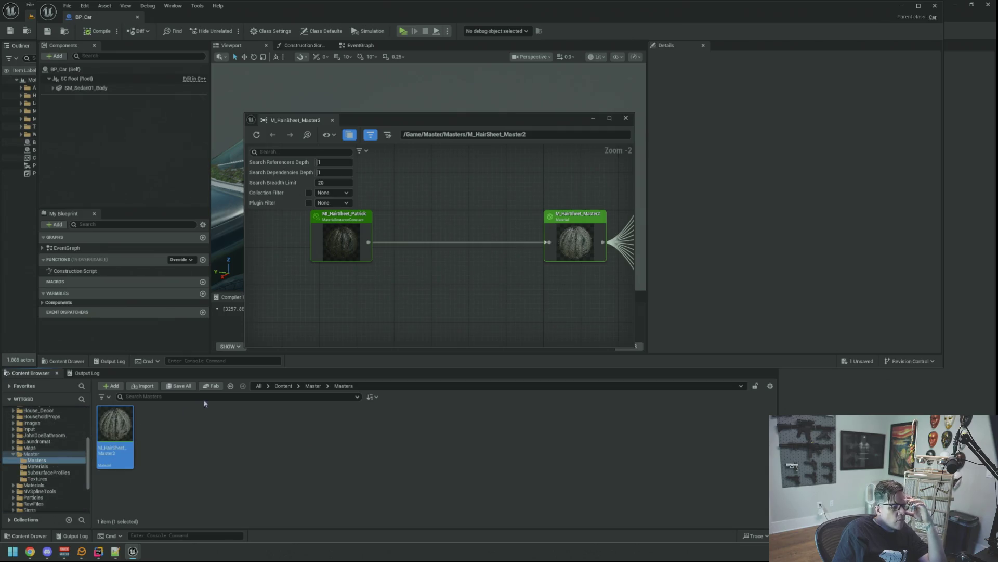
{"action": "mouse_move", "coordinate": [439, 223]}
{"action": "left_mouse_down"}
{"action": "mouse_move", "coordinate": [430, 196]}
{"action": "mouse_move", "coordinate": [437, 232]}
{"action": "mouse_move", "coordinate": [353, 252]}
{"action": "mouse_move", "coordinate": [477, 252]}
{"action": "left_mouse_up"}
{"action": "scroll", "coordinate": [453, 228], "scroll_direction": "down", "scroll_amount": 1}
{"action": "scroll", "coordinate": [358, 249], "scroll_direction": "down", "scroll_amount": 1}
{"action": "scroll", "coordinate": [454, 250], "scroll_direction": "up", "scroll_amount": 3}
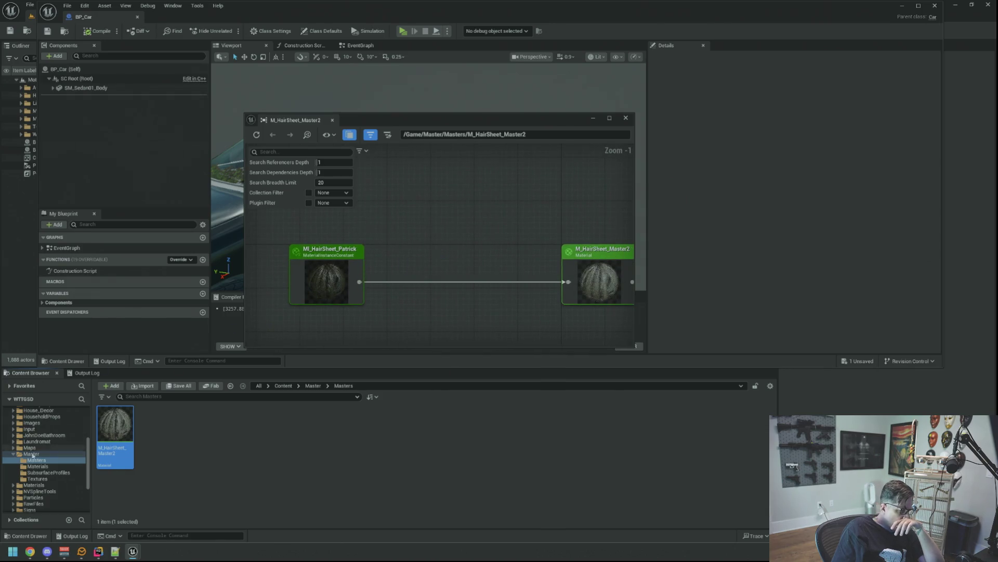
{"action": "scroll", "coordinate": [51, 454], "scroll_direction": "up", "scroll_amount": 2}
{"action": "scroll", "coordinate": [67, 439], "scroll_direction": "up", "scroll_amount": 3}
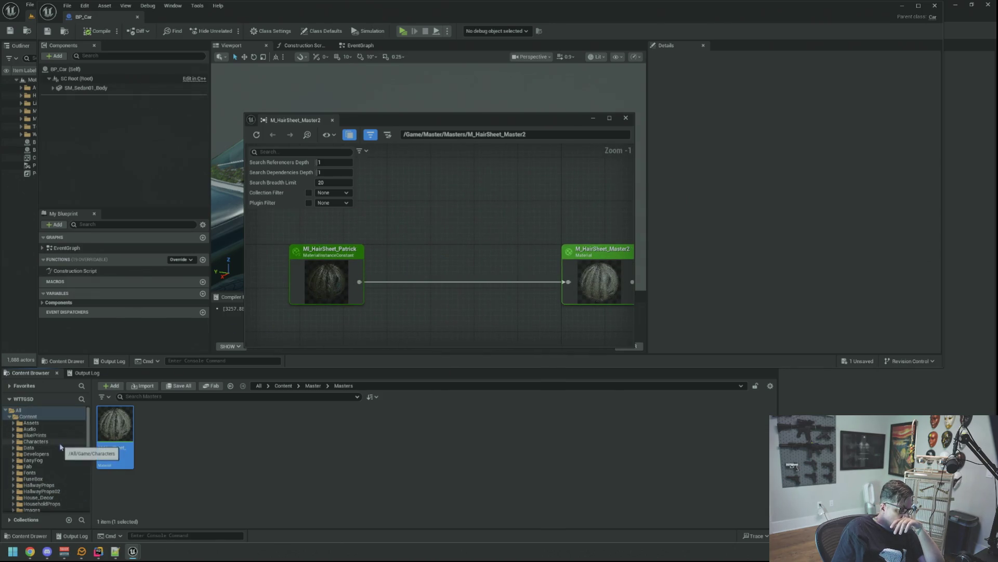
Step: Open MI_HairSheet_Patrick from Characters/Patrick/Materials
{"action": "left_click", "coordinate": [42, 441]}
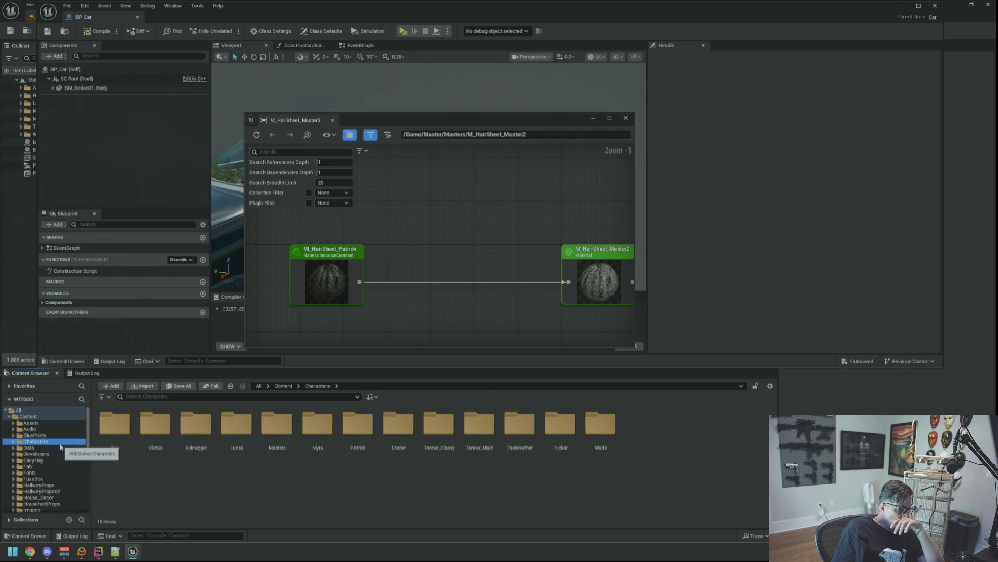
{"action": "double_click", "coordinate": [358, 423]}
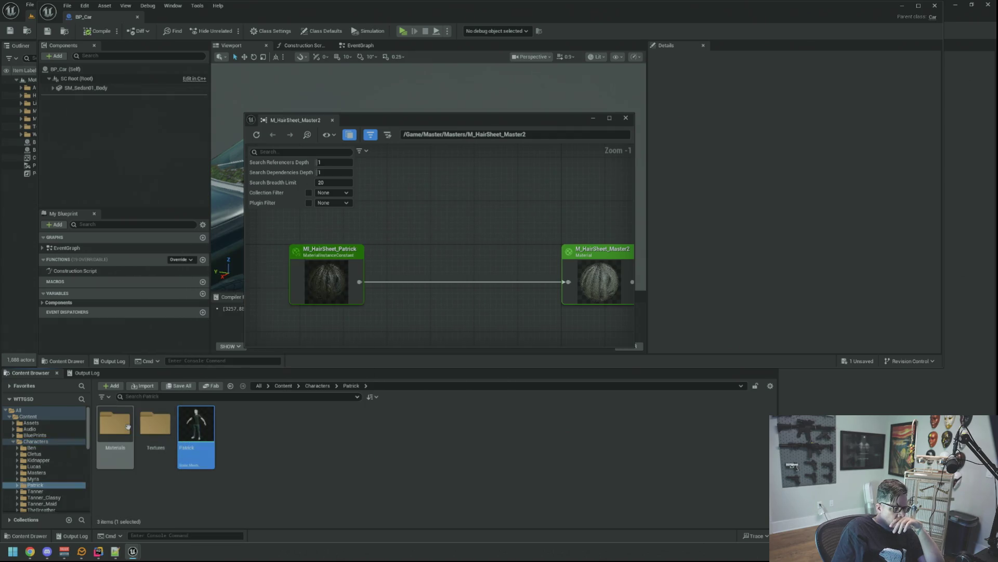
{"action": "double_click", "coordinate": [117, 424]}
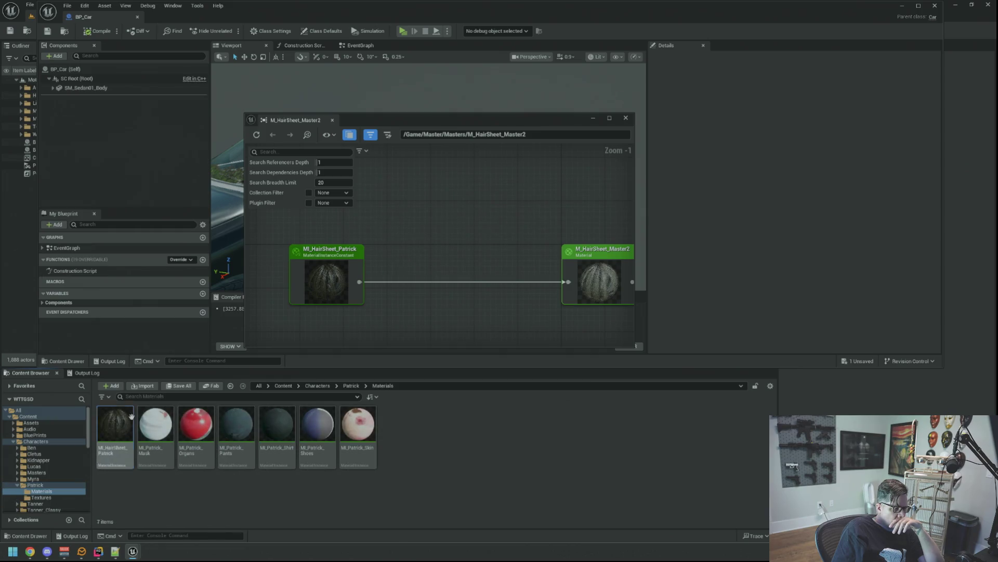
{"action": "double_click", "coordinate": [127, 426]}
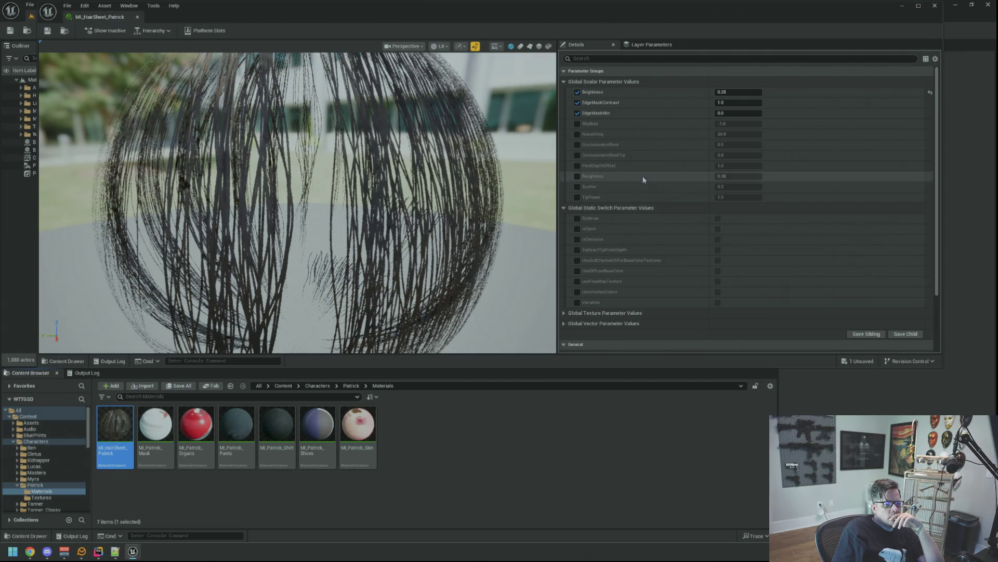
Step: Locate the instance's current parent material in the Content Browser
{"action": "scroll", "coordinate": [676, 203], "scroll_direction": "down", "scroll_amount": 4}
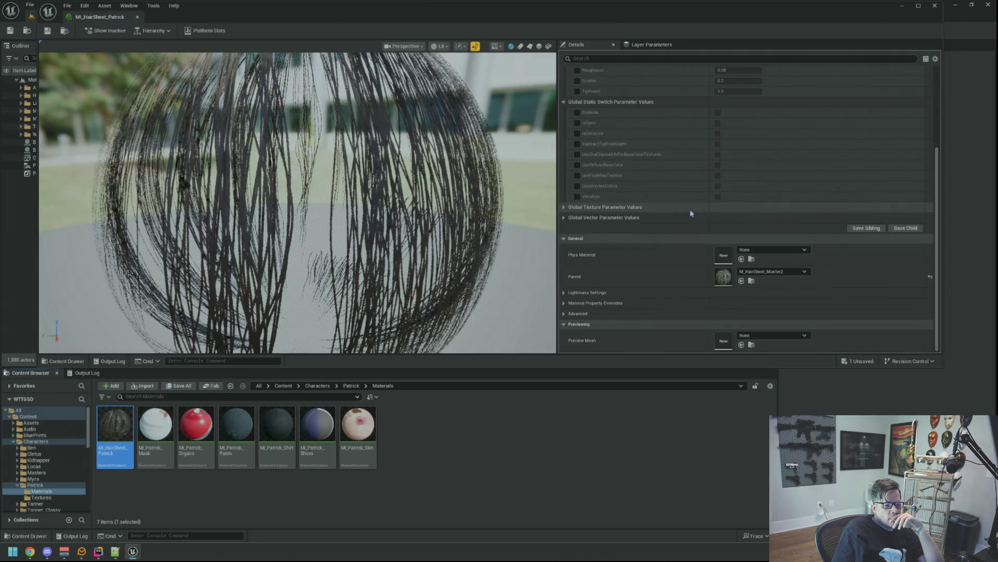
{"action": "left_click", "coordinate": [757, 272]}
{"action": "left_click", "coordinate": [757, 272]}
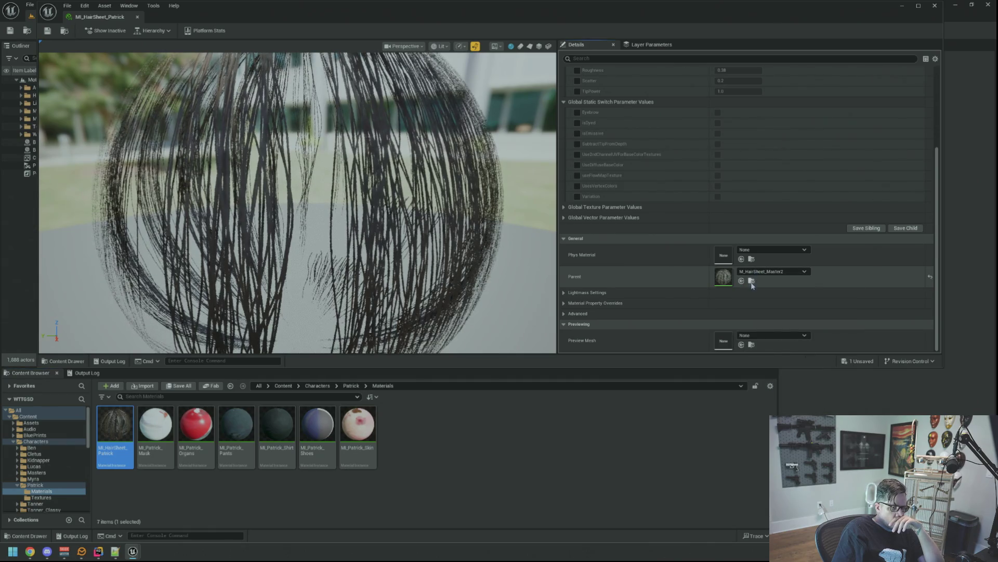
{"action": "left_click", "coordinate": [751, 281]}
{"action": "scroll", "coordinate": [71, 454], "scroll_direction": "up", "scroll_amount": 10}
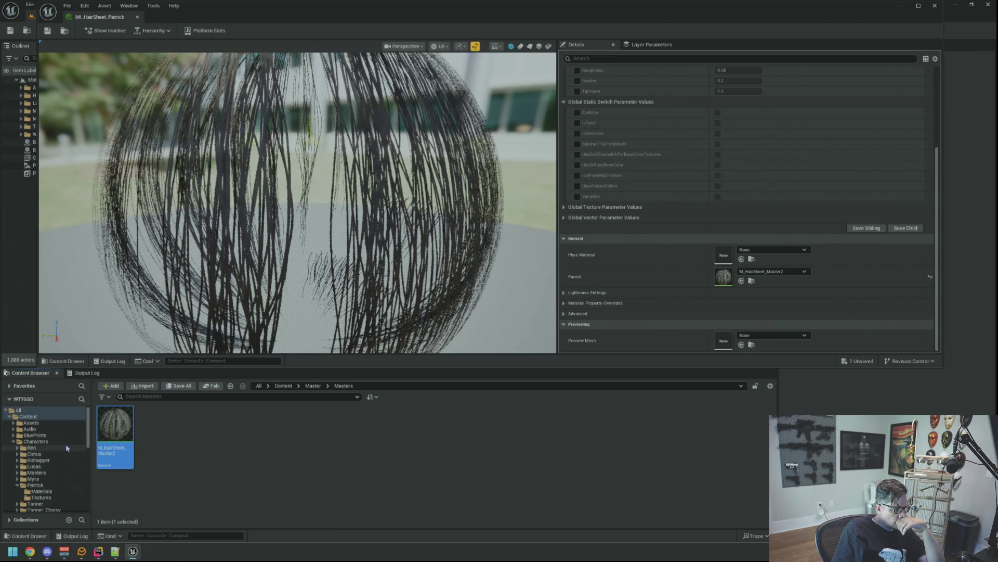
{"action": "scroll", "coordinate": [47, 468], "scroll_direction": "down", "scroll_amount": 3}
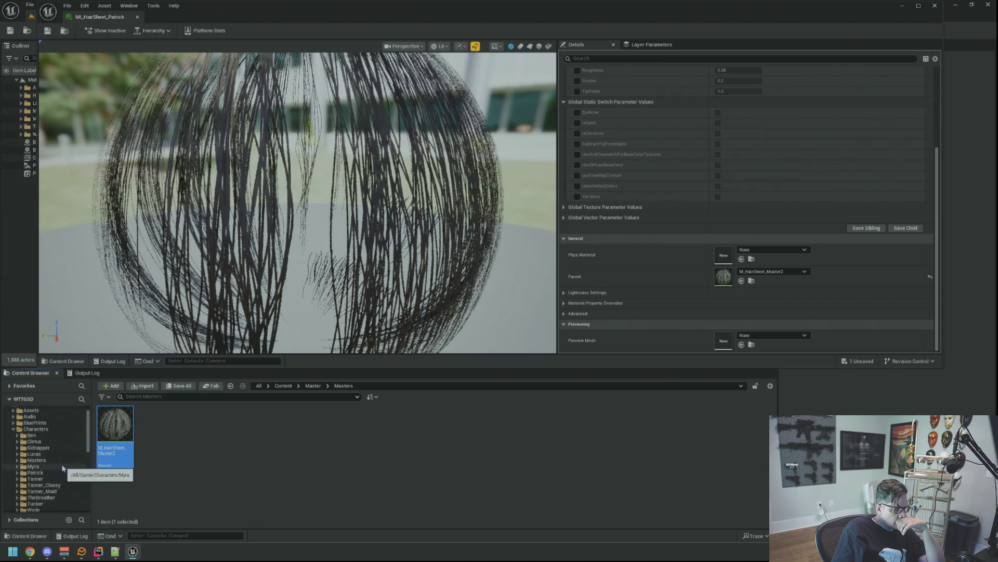
Step: Set Parent to M_HairSheet_Master2 from Characters/Masters/Materials, save, and close the editor
{"action": "left_click", "coordinate": [63, 460]}
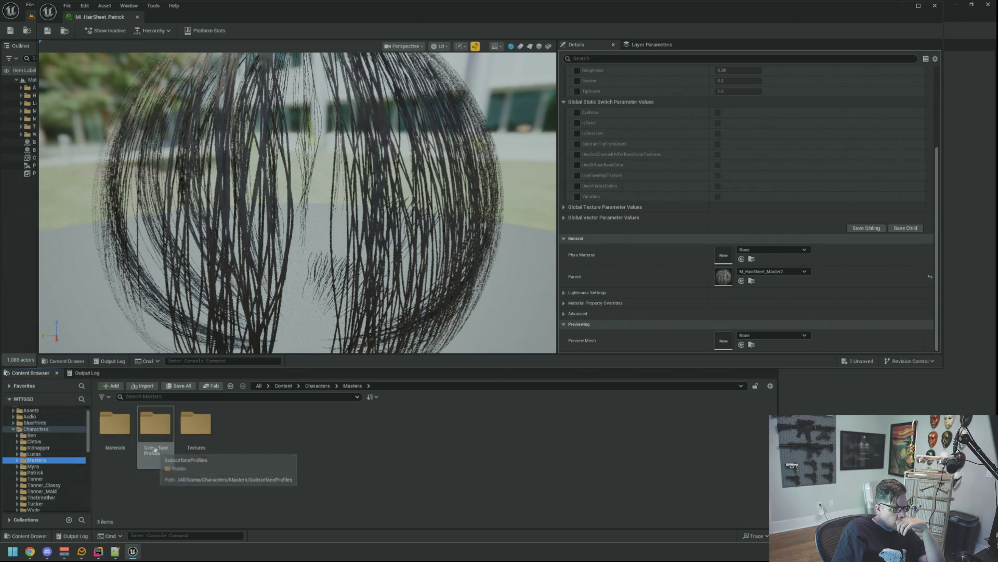
{"action": "double_click", "coordinate": [115, 427]}
{"action": "mouse_move", "coordinate": [237, 428]}
{"action": "left_mouse_down"}
{"action": "mouse_move", "coordinate": [715, 268]}
{"action": "mouse_move", "coordinate": [723, 277]}
{"action": "left_mouse_up"}
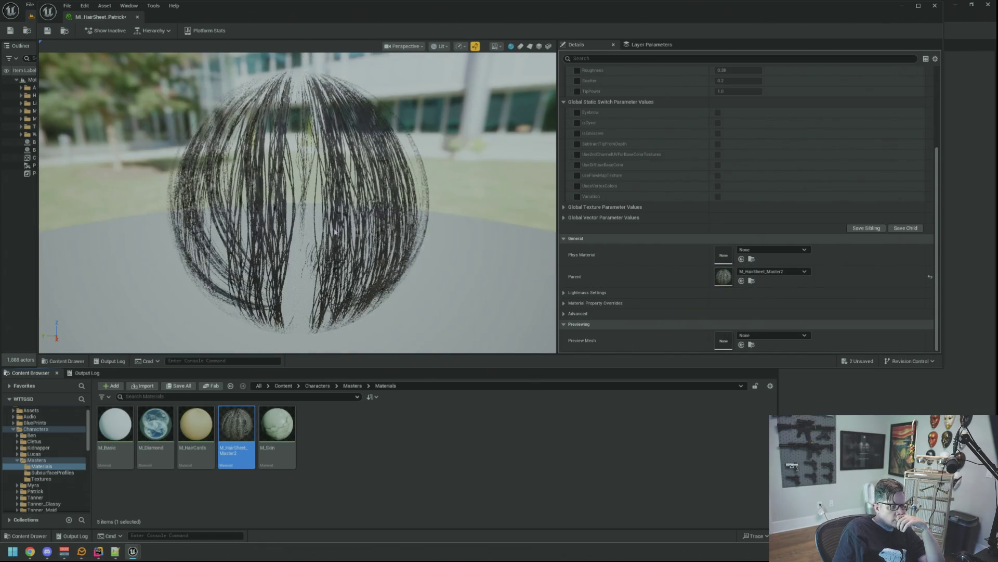
{"action": "left_click", "coordinate": [48, 31]}
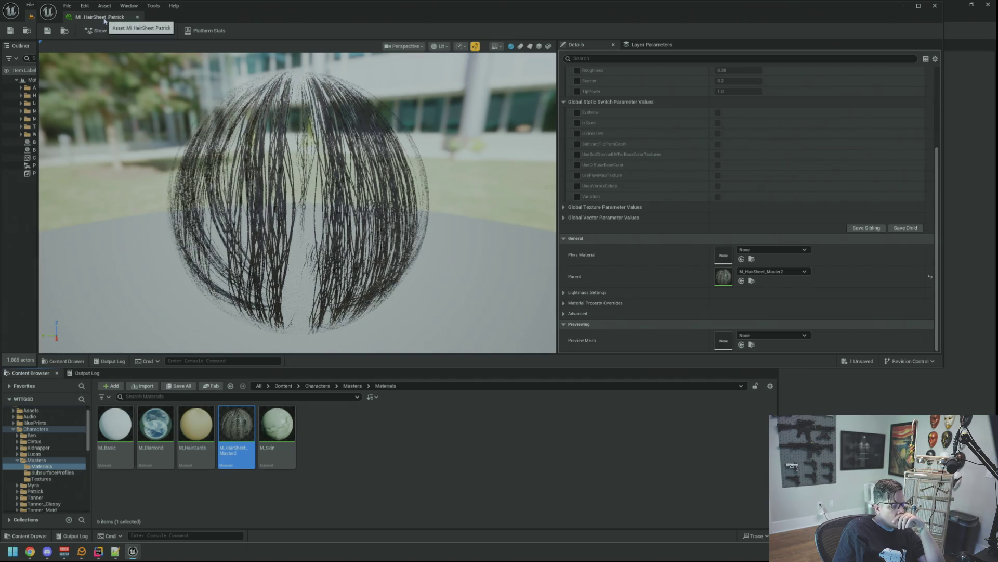
{"action": "left_click", "coordinate": [137, 16]}
Step: Delete the old M_HairSheet_Master2 from Master/Masters
{"action": "key", "text": "ctrl+w"}
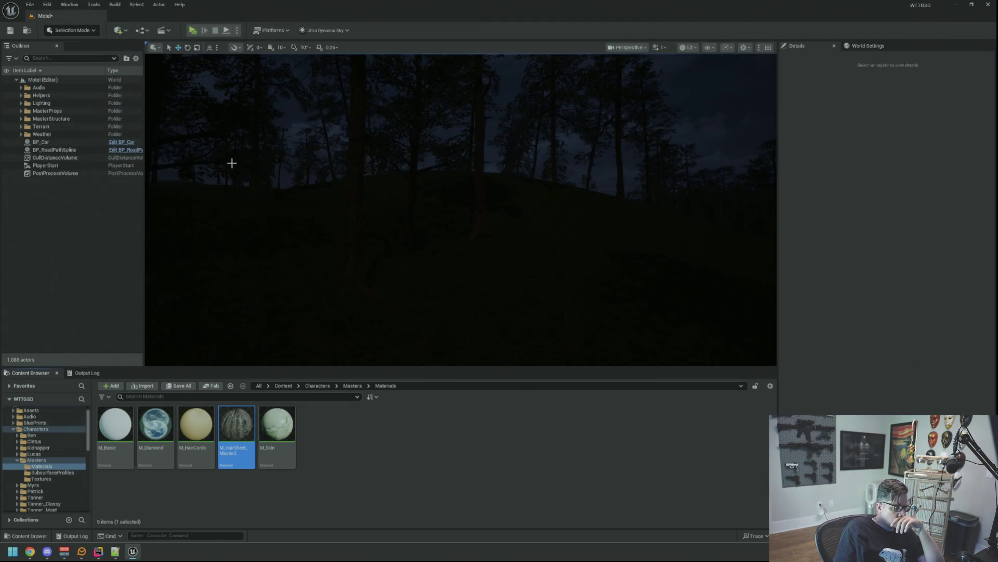
{"action": "scroll", "coordinate": [58, 441], "scroll_direction": "down", "scroll_amount": 3}
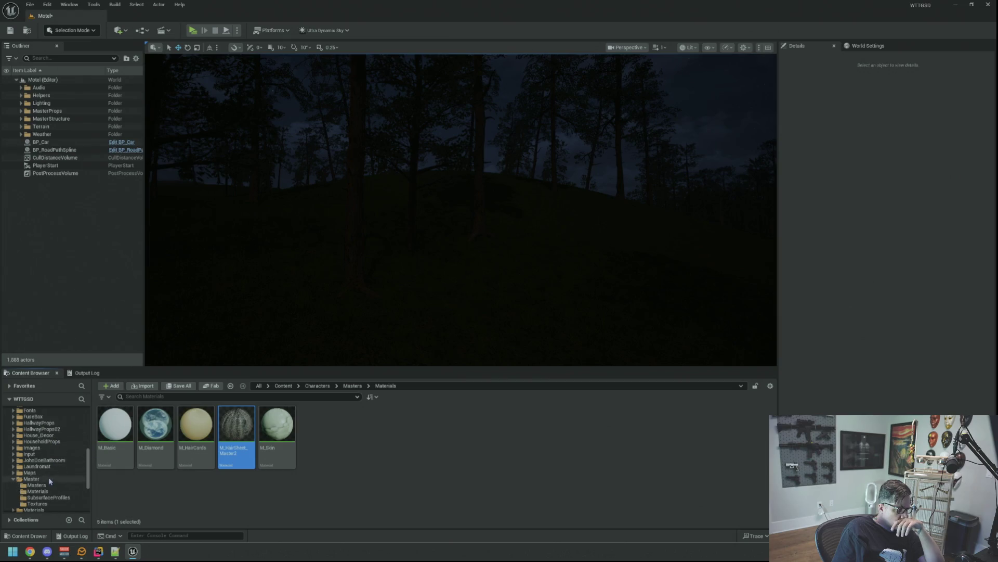
{"action": "left_click", "coordinate": [51, 479]}
{"action": "double_click", "coordinate": [127, 431]}
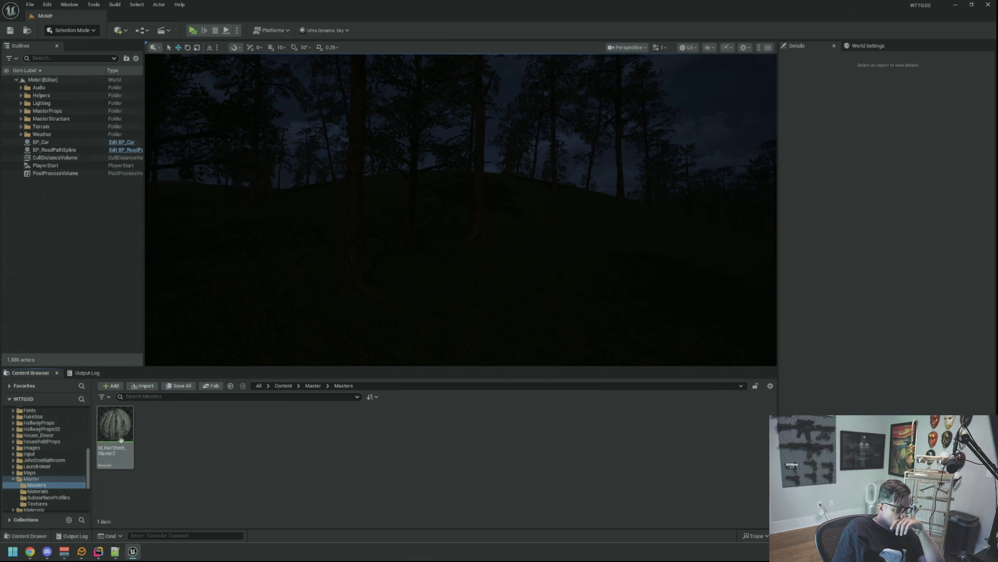
{"action": "left_click", "coordinate": [130, 437]}
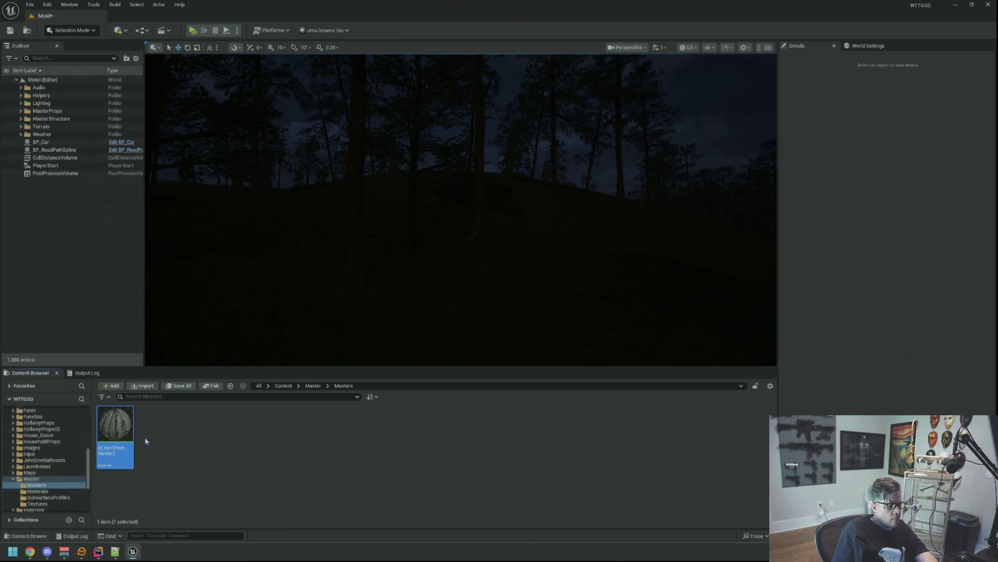
{"action": "key", "text": "Delete"}
{"action": "left_click", "coordinate": [454, 402]}
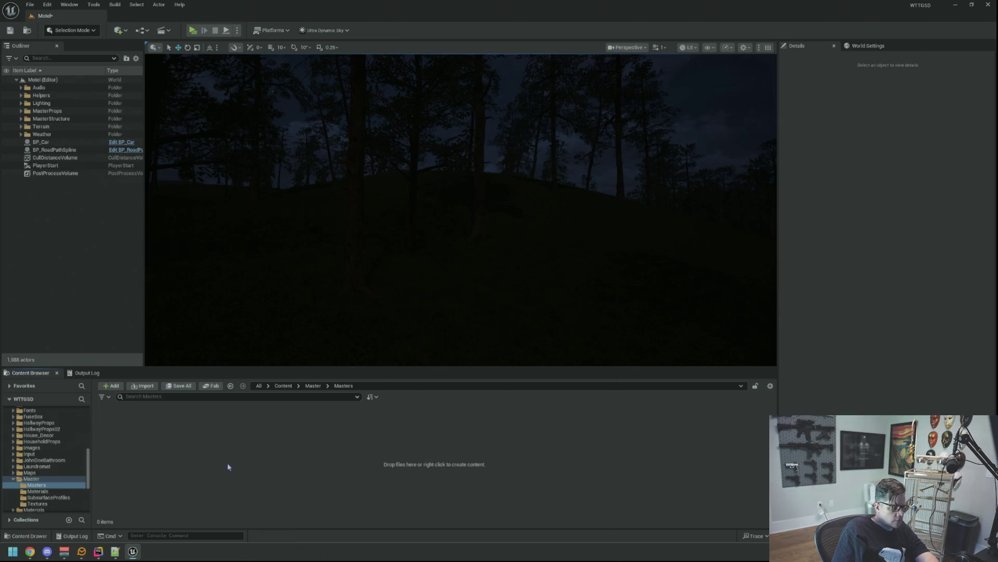
Step: Open the Reference Viewer for M_Basic in Master/Materials
{"action": "left_click", "coordinate": [38, 491]}
{"action": "right_click", "coordinate": [119, 425]}
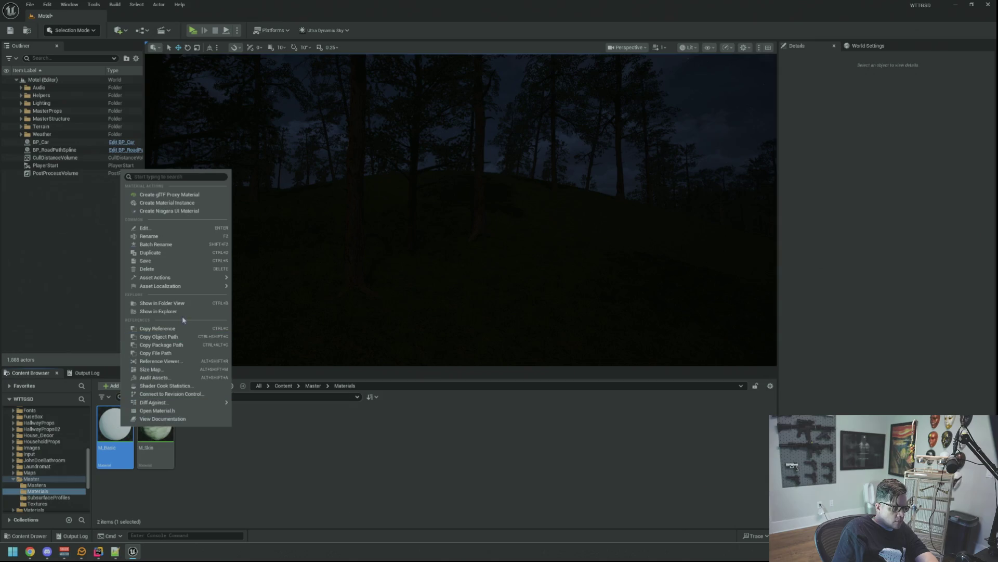
{"action": "mouse_move", "coordinate": [202, 282]}
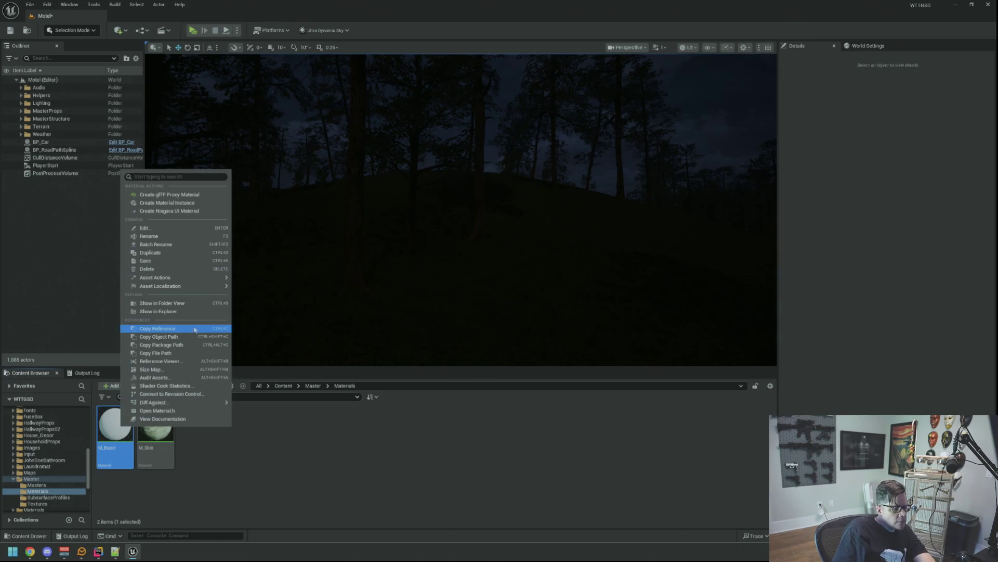
{"action": "left_click", "coordinate": [186, 361]}
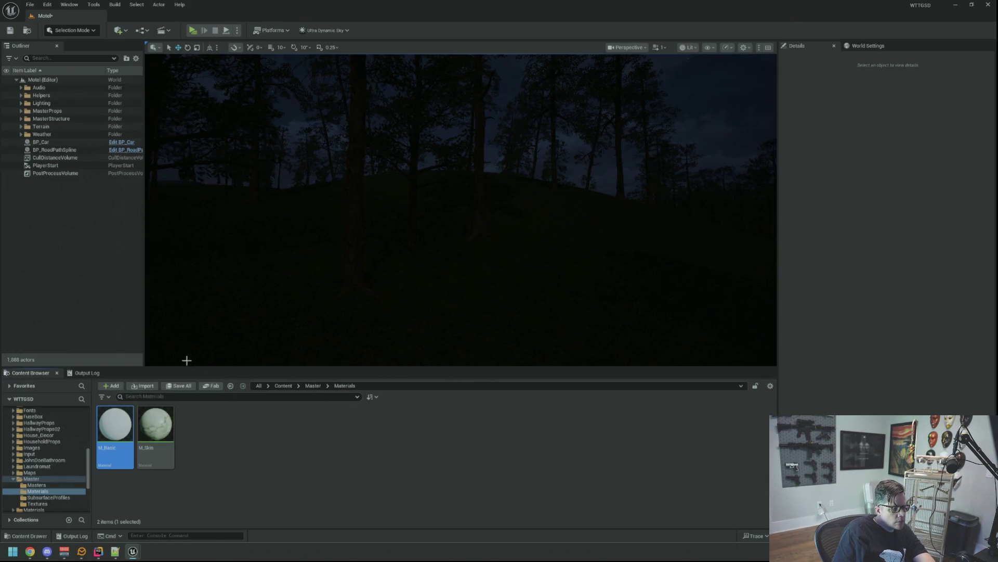
{"action": "scroll", "coordinate": [404, 267], "scroll_direction": "up", "scroll_amount": 4}
Step: Pan the M_Basic reference graph and move and enlarge its window
{"action": "scroll", "coordinate": [404, 270], "scroll_direction": "down", "scroll_amount": 4}
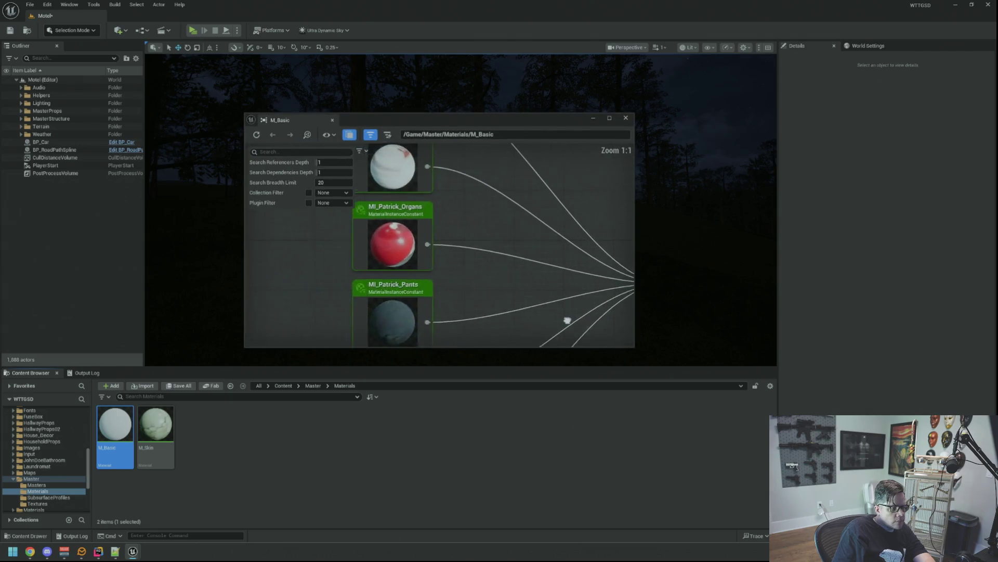
{"action": "mouse_move", "coordinate": [465, 263]}
{"action": "left_mouse_down"}
{"action": "mouse_move", "coordinate": [363, 175]}
{"action": "mouse_move", "coordinate": [271, 190]}
{"action": "mouse_move", "coordinate": [385, 275]}
{"action": "mouse_move", "coordinate": [557, 269]}
{"action": "mouse_move", "coordinate": [517, 240]}
{"action": "left_mouse_up"}
{"action": "scroll", "coordinate": [409, 265], "scroll_direction": "up", "scroll_amount": 4}
{"action": "left_click_drag", "start_coordinate": [406, 119], "coordinate": [254, 24]}
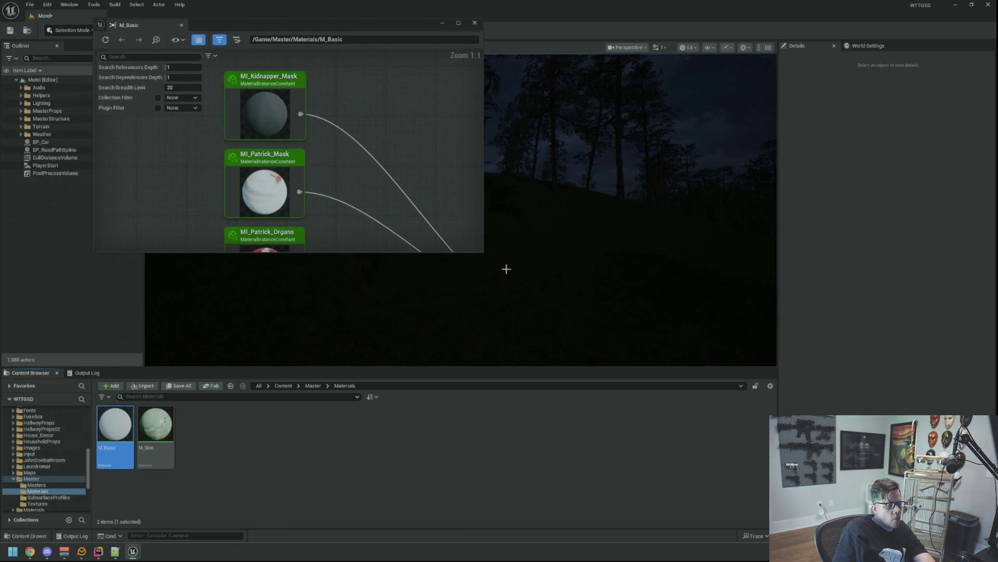
{"action": "left_click_drag", "start_coordinate": [483, 253], "coordinate": [538, 368]}
Step: Inspect MI_Patrick_Shirt's 01 Maps parameters and preview, then close the instance editors
{"action": "double_click", "coordinate": [265, 332]}
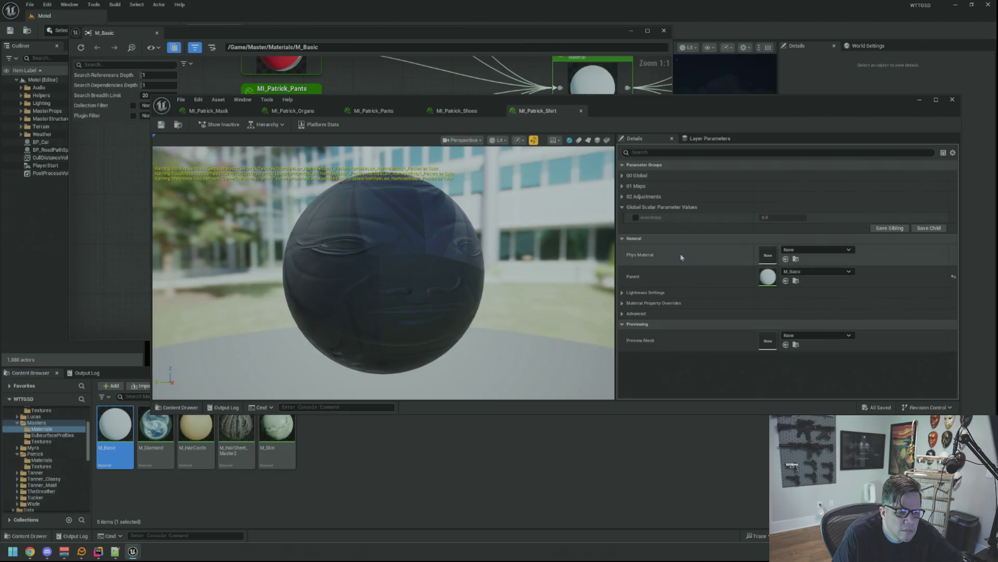
{"action": "left_click", "coordinate": [623, 186]}
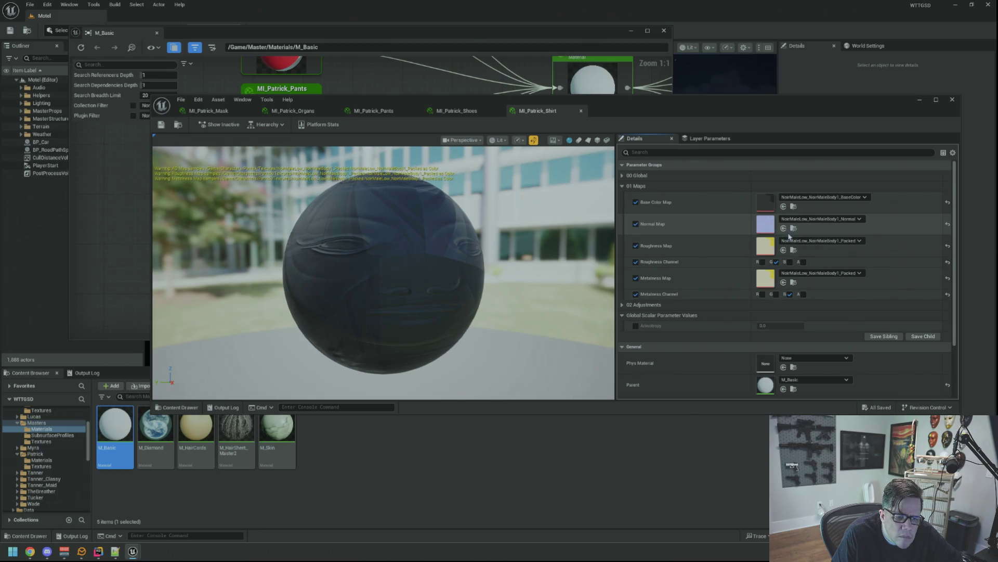
{"action": "left_click_drag", "start_coordinate": [364, 260], "coordinate": [614, 260]}
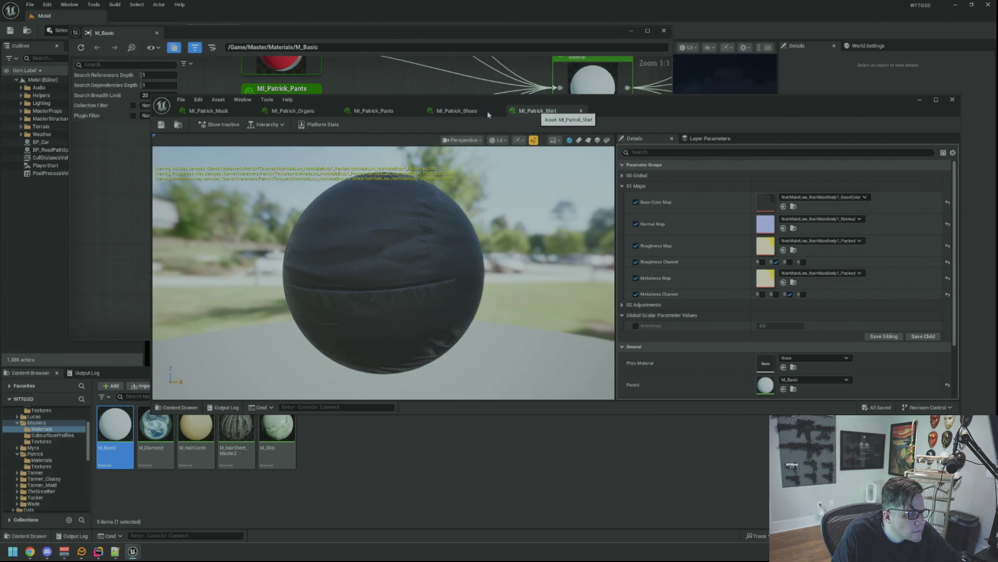
{"action": "left_click", "coordinate": [364, 112]}
{"action": "left_click", "coordinate": [294, 111]}
{"action": "left_click", "coordinate": [218, 112]}
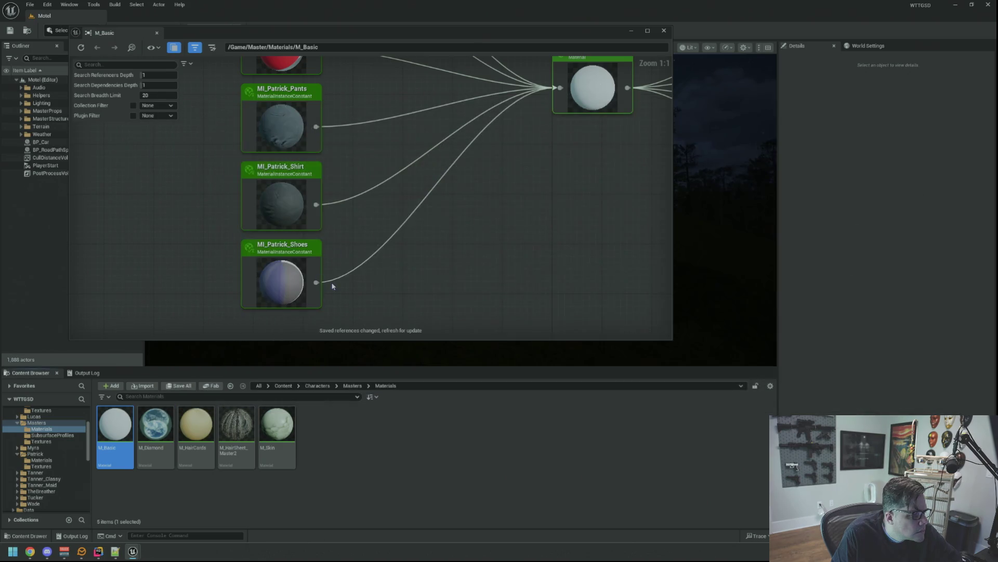
Step: Open the Patrick mesh from Characters/Patrick, view its upper body, and close its editor
{"action": "scroll", "coordinate": [65, 440], "scroll_direction": "up", "scroll_amount": 2}
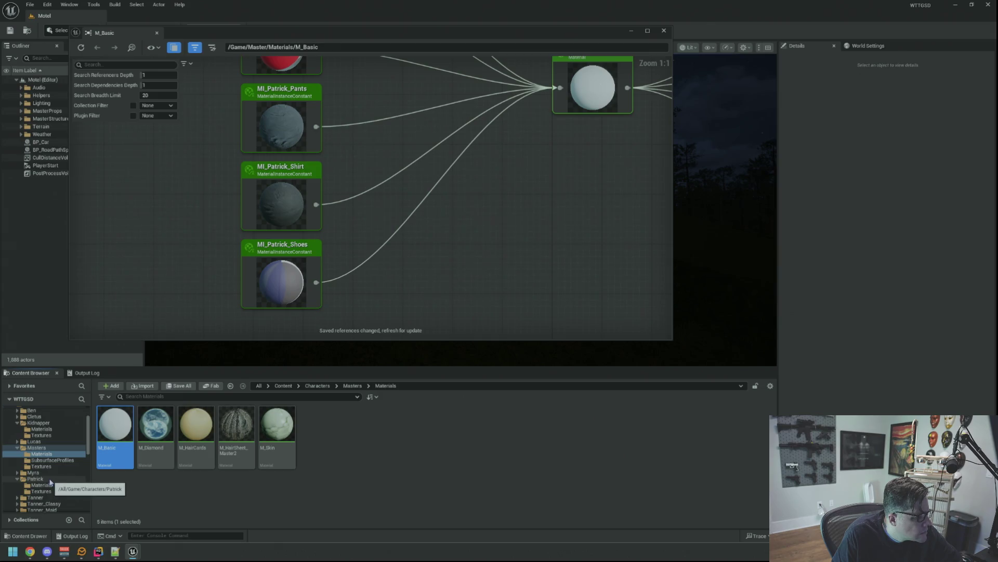
{"action": "left_click", "coordinate": [50, 479]}
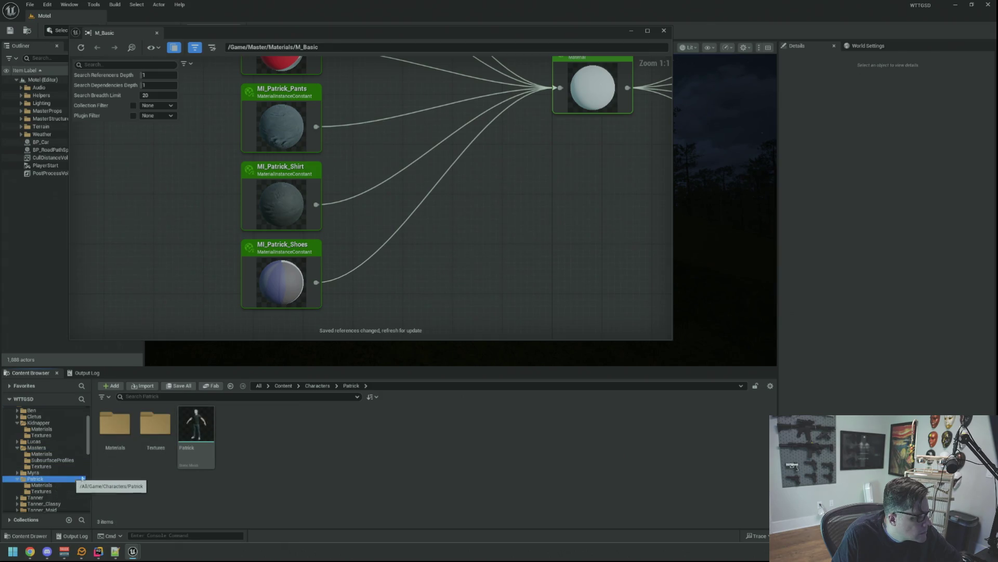
{"action": "left_click", "coordinate": [198, 417]}
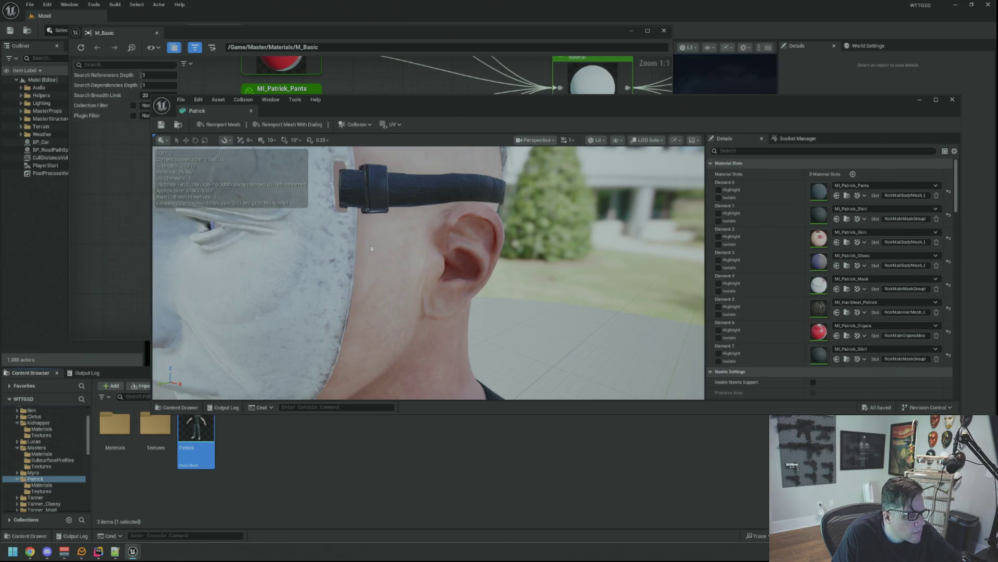
{"action": "scroll", "coordinate": [429, 273], "scroll_direction": "up", "scroll_amount": 8}
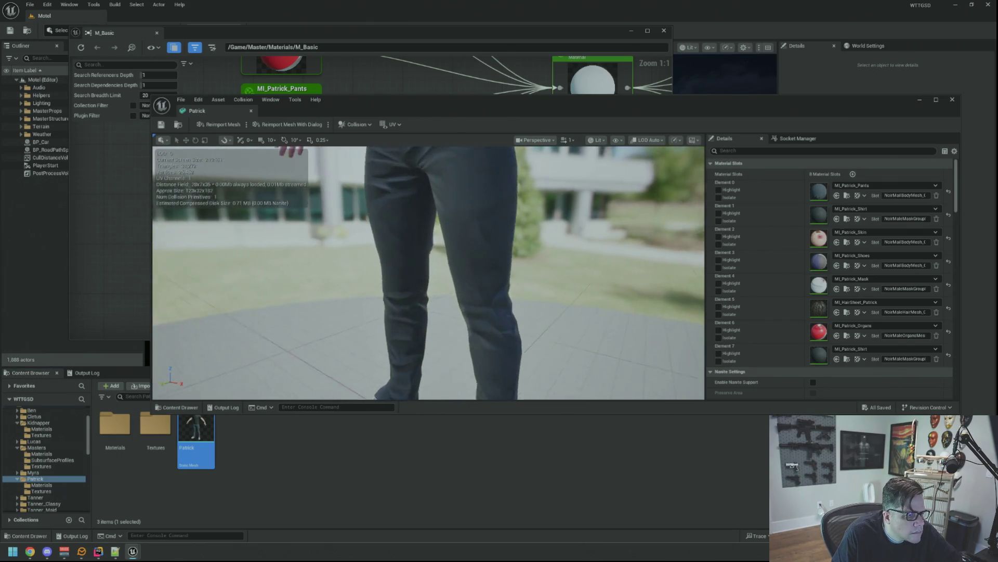
{"action": "scroll", "coordinate": [457, 266], "scroll_direction": "down", "scroll_amount": 3}
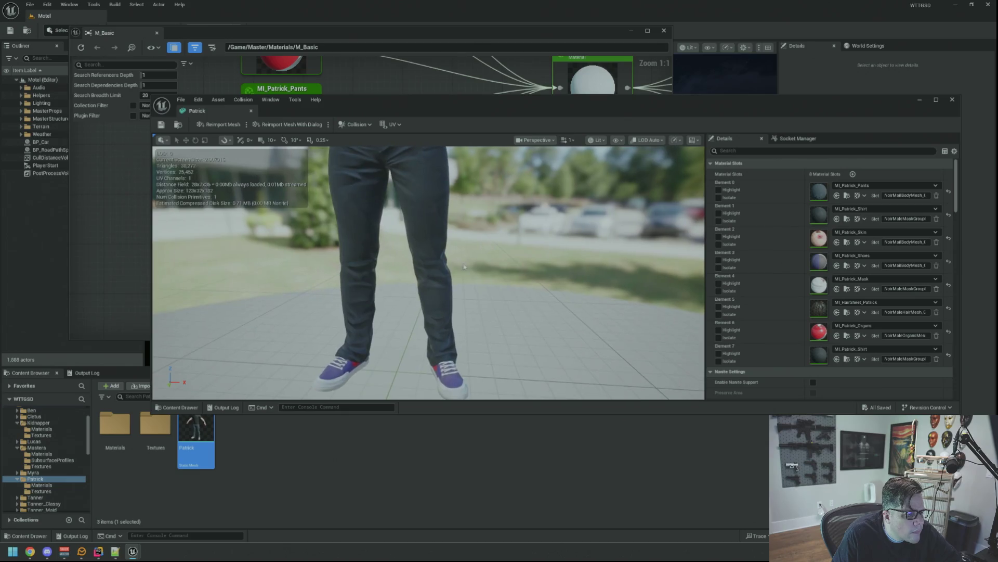
{"action": "scroll", "coordinate": [457, 267], "scroll_direction": "up", "scroll_amount": 3}
{"action": "mouse_move", "coordinate": [457, 267]}
{"action": "left_mouse_down"}
{"action": "mouse_move", "coordinate": [364, 275]}
{"action": "mouse_move", "coordinate": [380, 251]}
{"action": "mouse_move", "coordinate": [411, 270]}
{"action": "mouse_move", "coordinate": [421, 260]}
{"action": "mouse_move", "coordinate": [422, 275]}
{"action": "mouse_move", "coordinate": [412, 261]}
{"action": "mouse_move", "coordinate": [435, 260]}
{"action": "mouse_move", "coordinate": [415, 243]}
{"action": "left_mouse_up"}
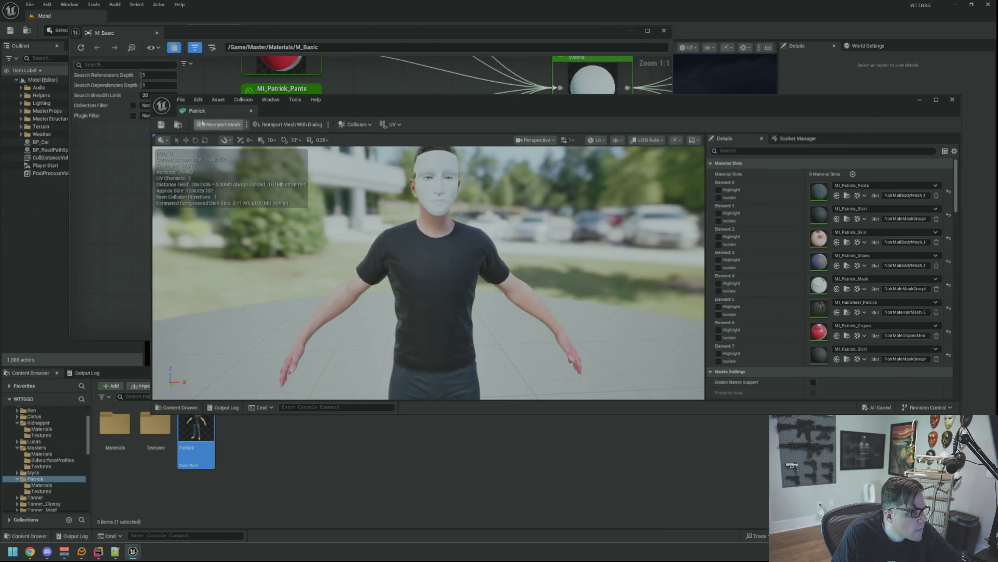
{"action": "middle_click", "coordinate": [212, 114]}
{"action": "scroll", "coordinate": [426, 225], "scroll_direction": "down", "scroll_amount": 3}
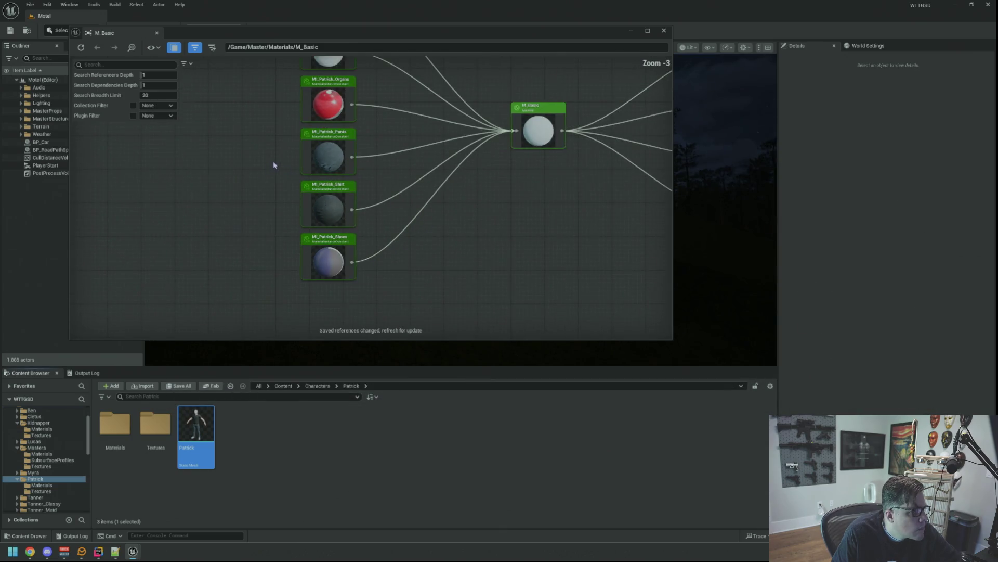
Step: Check M_Basic in the Reference Viewer in Master/Materials, then delete it and confirm
{"action": "scroll", "coordinate": [65, 453], "scroll_direction": "down", "scroll_amount": 6}
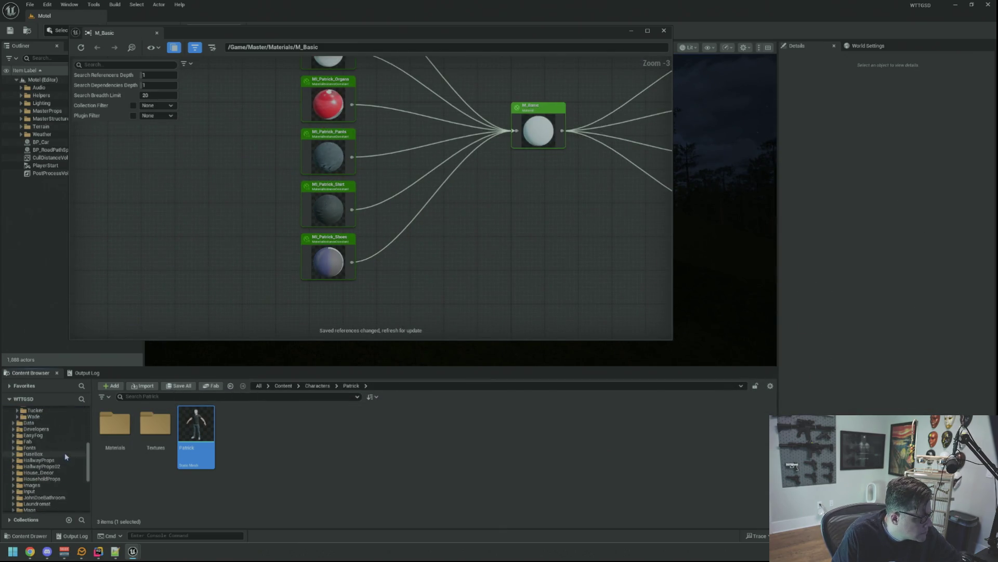
{"action": "left_click", "coordinate": [37, 466]}
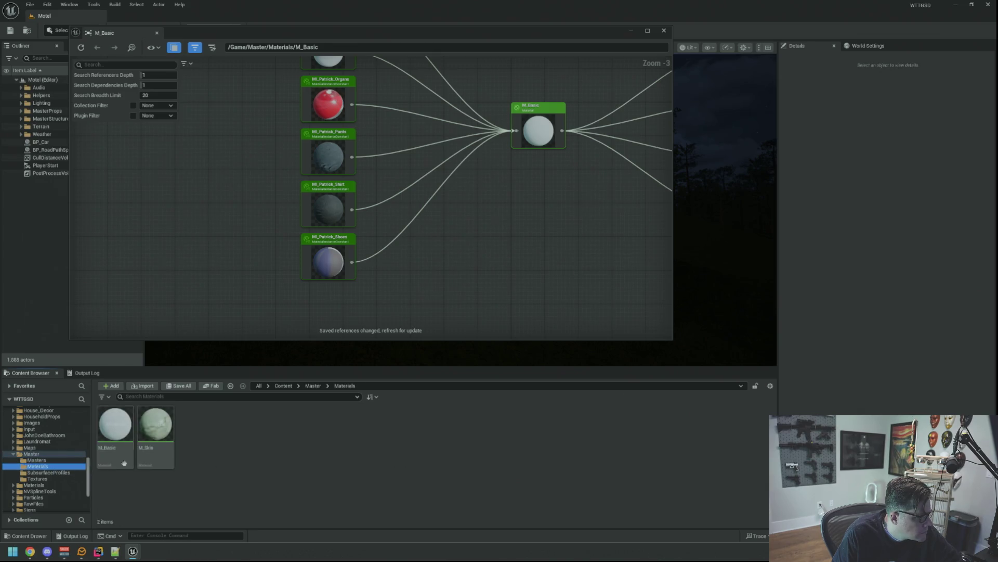
{"action": "left_click", "coordinate": [157, 33]}
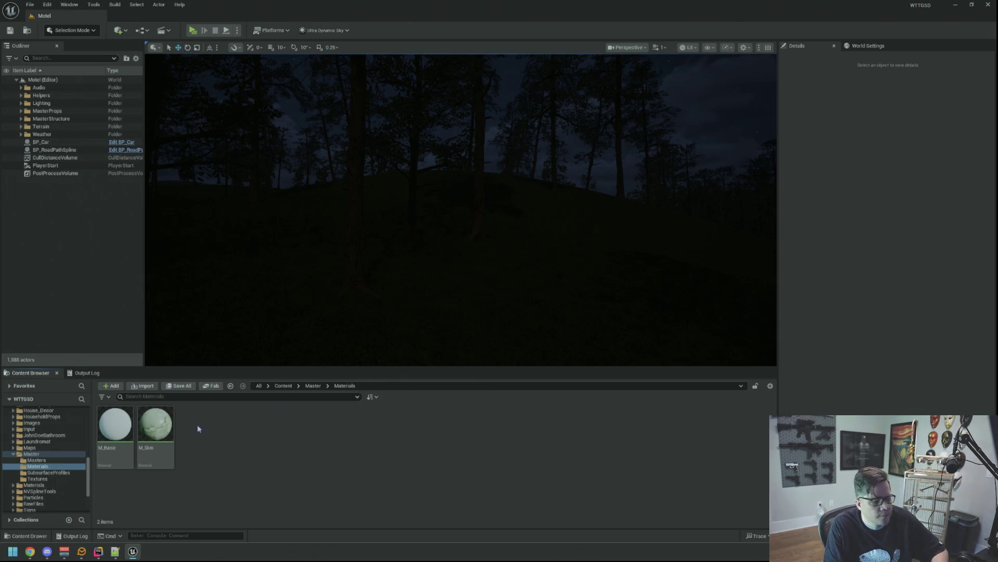
{"action": "right_click", "coordinate": [112, 427]}
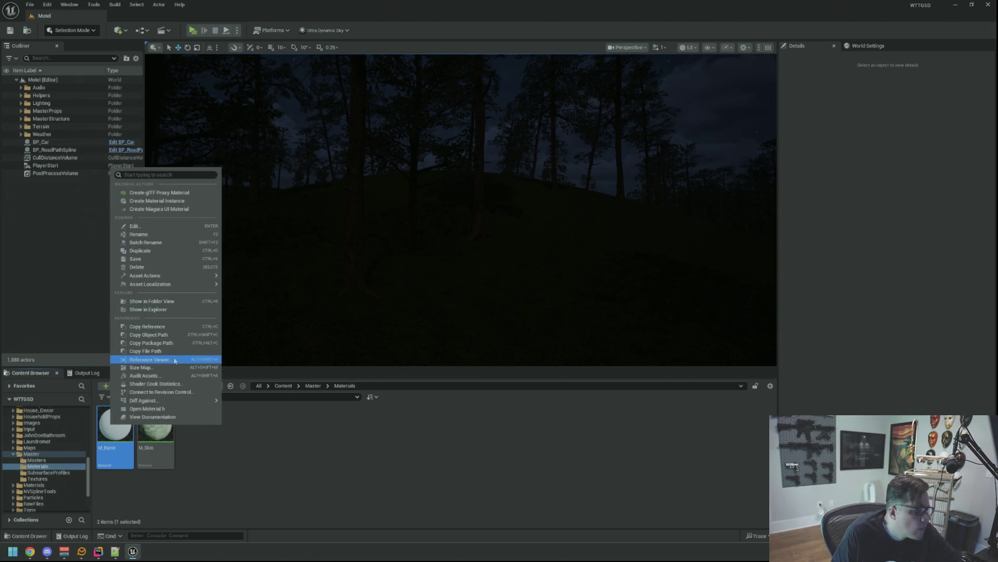
{"action": "left_click", "coordinate": [149, 359]}
{"action": "left_click_drag", "start_coordinate": [335, 212], "coordinate": [406, 212]}
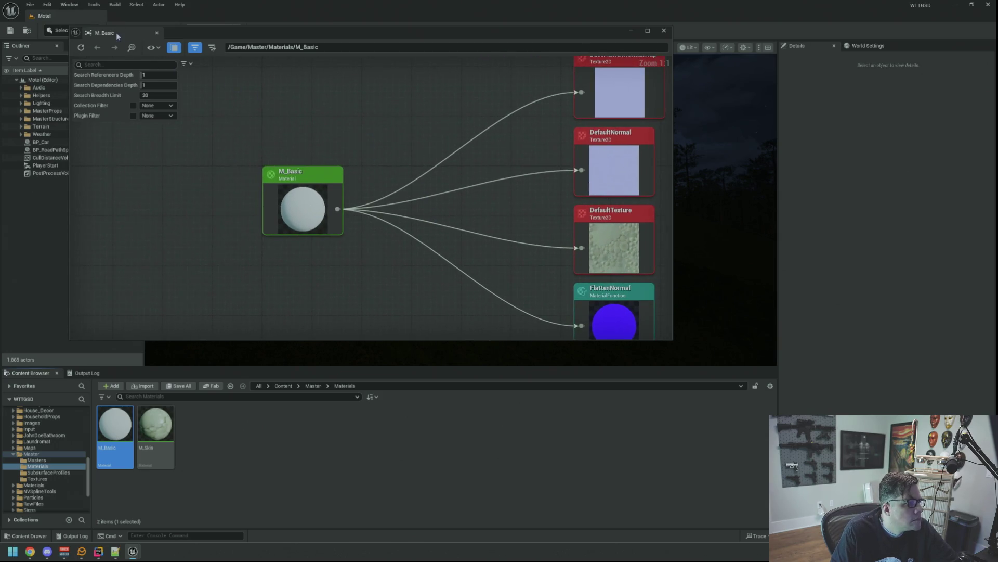
{"action": "left_click", "coordinate": [157, 32]}
{"action": "key", "text": "Delete"}
{"action": "left_click", "coordinate": [461, 402]}
Step: View M_Skin's references, then set MI_Patrick_Skin's parent to M_Skin and save it
{"action": "right_click", "coordinate": [128, 426]}
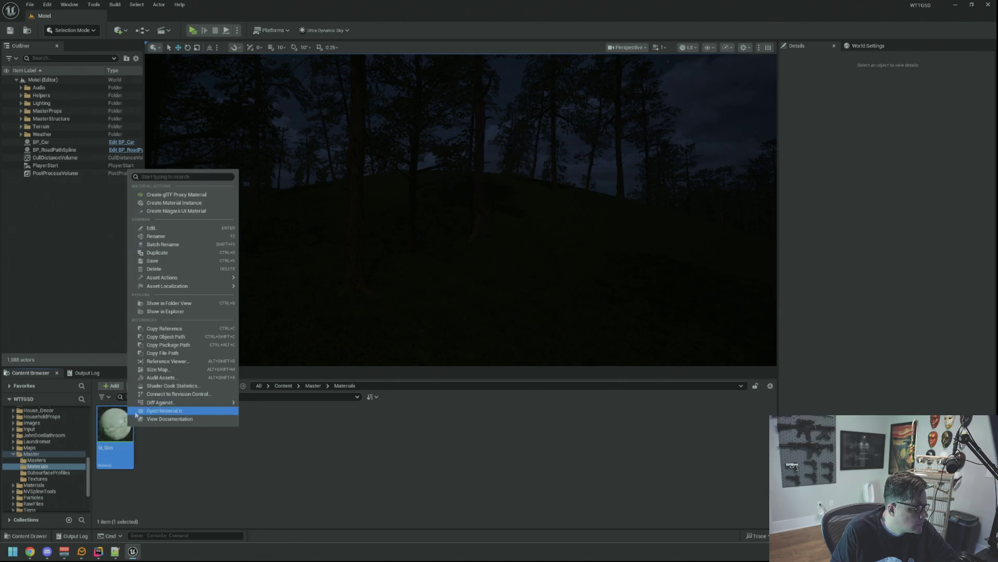
{"action": "left_click", "coordinate": [180, 362]}
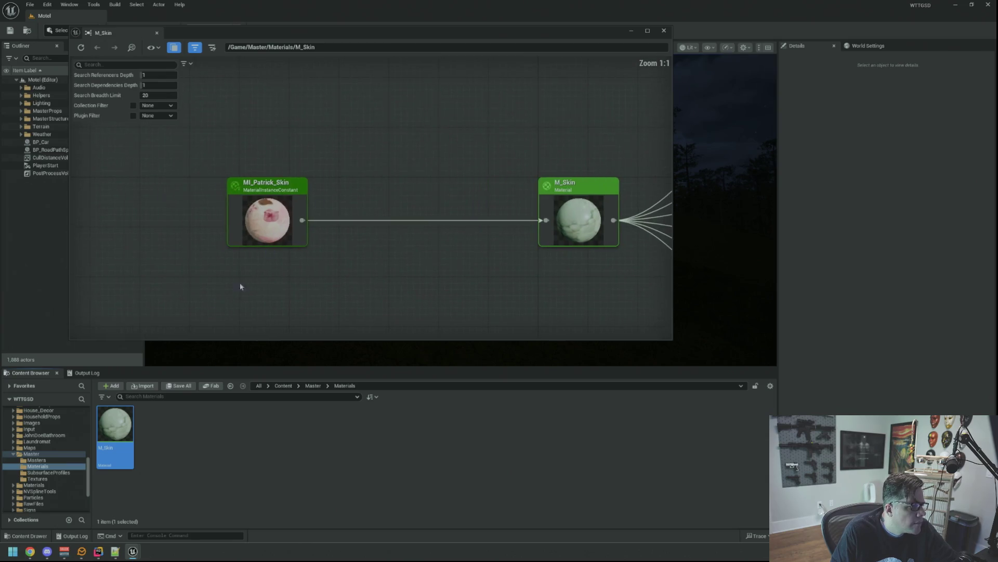
{"action": "scroll", "coordinate": [26, 438], "scroll_direction": "up", "scroll_amount": 5}
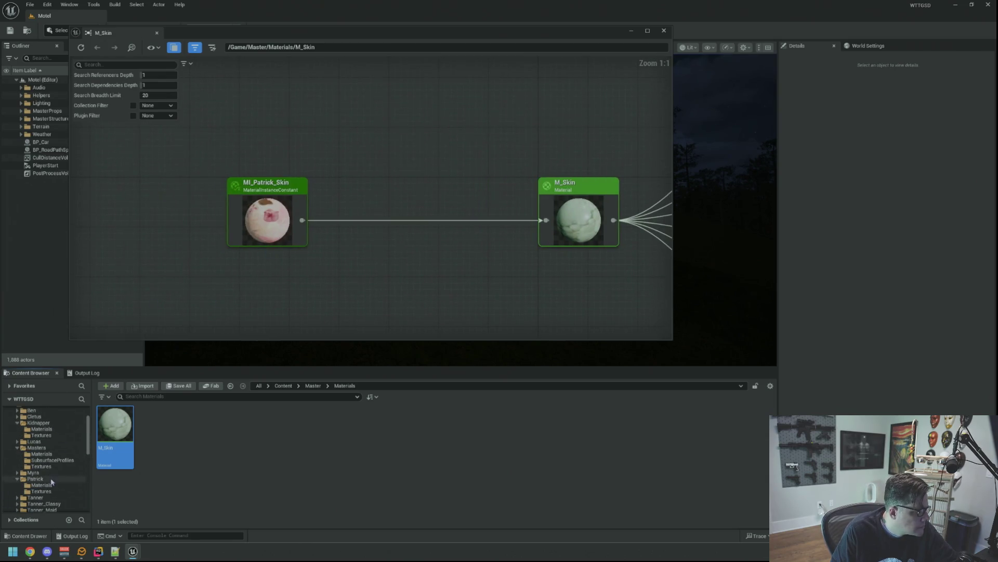
{"action": "left_click", "coordinate": [52, 486]}
{"action": "double_click", "coordinate": [354, 432]}
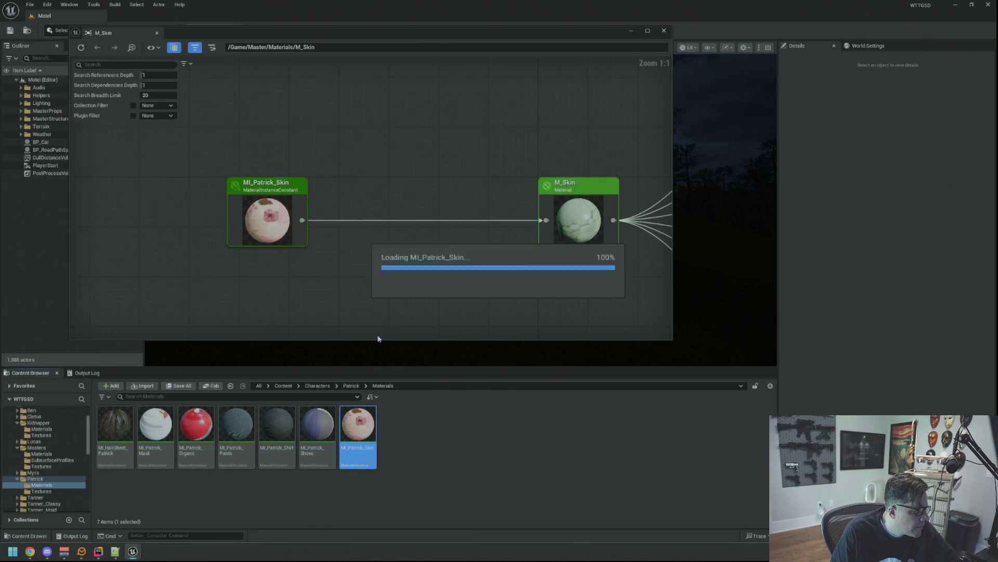
{"action": "left_click", "coordinate": [41, 453]}
{"action": "left_click_drag", "start_coordinate": [276, 432], "coordinate": [773, 264]}
{"action": "left_click", "coordinate": [161, 125]}
{"action": "left_click", "coordinate": [952, 99]}
{"action": "left_click", "coordinate": [664, 30]}
Step: Reopen M_Skin's Reference Viewer from Master/Materials and refocus the graph on SP_Skin
{"action": "scroll", "coordinate": [61, 462], "scroll_direction": "down", "scroll_amount": 5}
{"action": "scroll", "coordinate": [62, 457], "scroll_direction": "down", "scroll_amount": 5}
{"action": "left_click", "coordinate": [58, 473]}
{"action": "left_click", "coordinate": [60, 479]}
{"action": "right_click", "coordinate": [117, 432]}
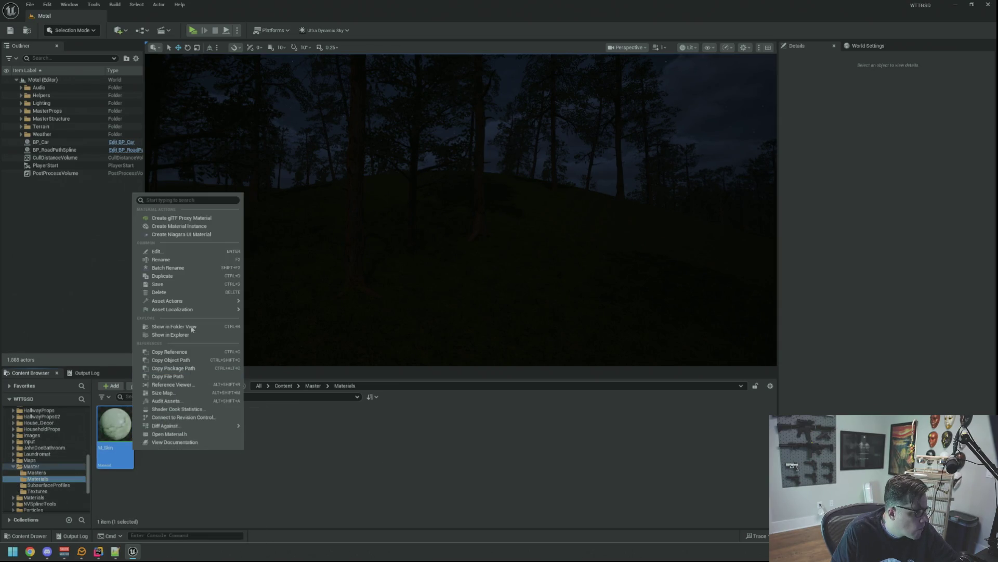
{"action": "mouse_move", "coordinate": [193, 308]}
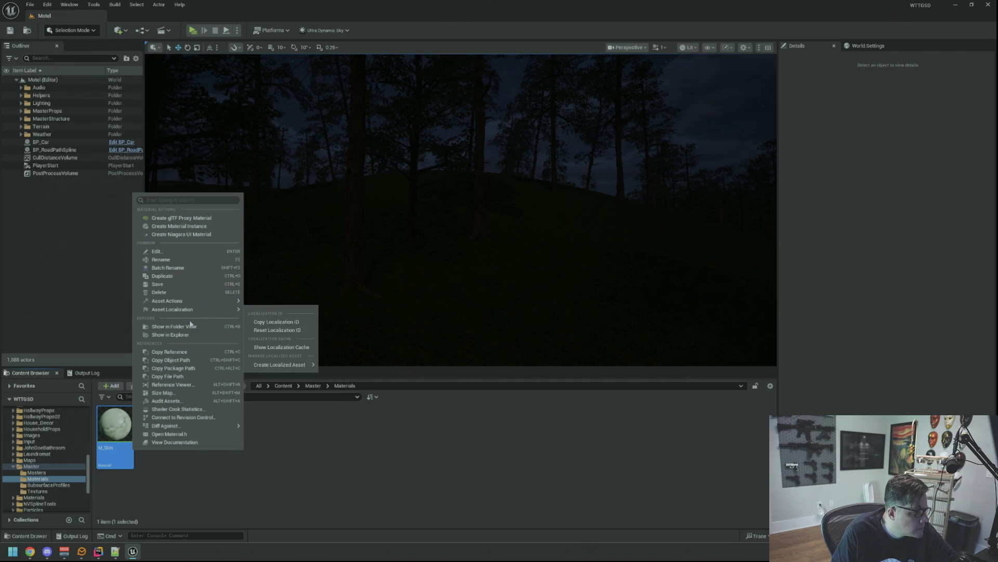
{"action": "left_click", "coordinate": [190, 384]}
{"action": "double_click", "coordinate": [353, 250]}
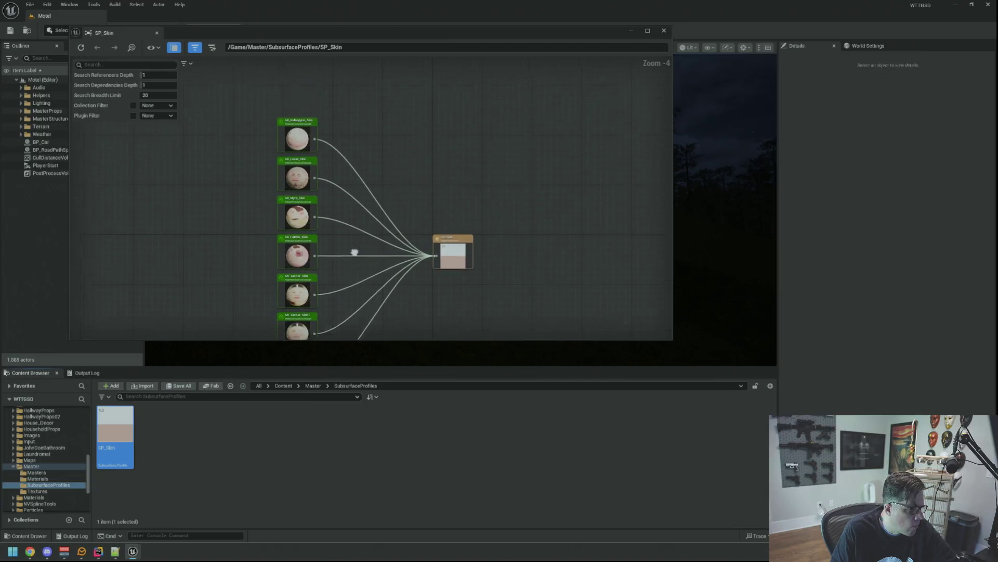
Step: Resize and pan the SP_Skin Reference Viewer to review every linked skin instance, then show Master/Textures
{"action": "scroll", "coordinate": [353, 184], "scroll_direction": "up", "scroll_amount": 4}
{"action": "scroll", "coordinate": [459, 180], "scroll_direction": "down", "scroll_amount": 2}
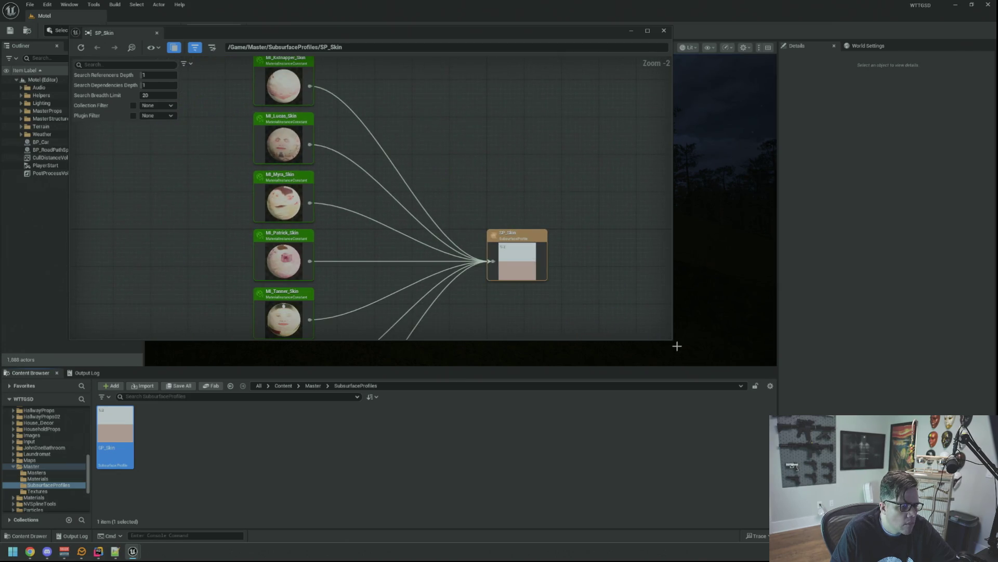
{"action": "mouse_move", "coordinate": [671, 341]}
{"action": "left_mouse_down"}
{"action": "mouse_move", "coordinate": [610, 419]}
{"action": "mouse_move", "coordinate": [610, 451]}
{"action": "left_mouse_up"}
{"action": "mouse_move", "coordinate": [387, 270]}
{"action": "left_mouse_down"}
{"action": "mouse_move", "coordinate": [372, 217]}
{"action": "mouse_move", "coordinate": [377, 196]}
{"action": "mouse_move", "coordinate": [394, 267]}
{"action": "mouse_move", "coordinate": [394, 193]}
{"action": "left_mouse_up"}
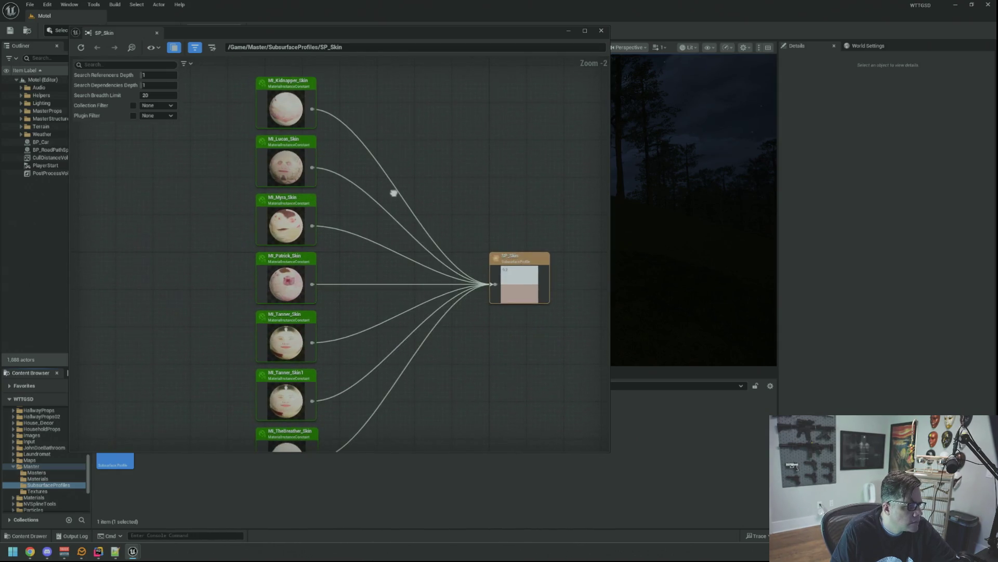
{"action": "mouse_move", "coordinate": [609, 453]}
{"action": "left_mouse_down"}
{"action": "mouse_move", "coordinate": [475, 290]}
{"action": "mouse_move", "coordinate": [503, 288]}
{"action": "left_mouse_up"}
{"action": "scroll", "coordinate": [372, 162], "scroll_direction": "up", "scroll_amount": 2}
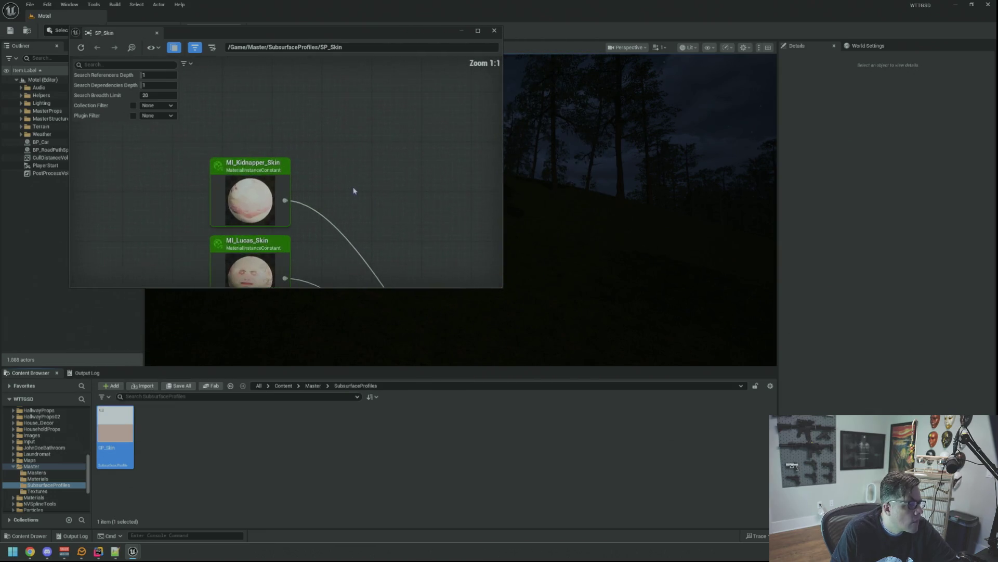
{"action": "left_click", "coordinate": [63, 491]}
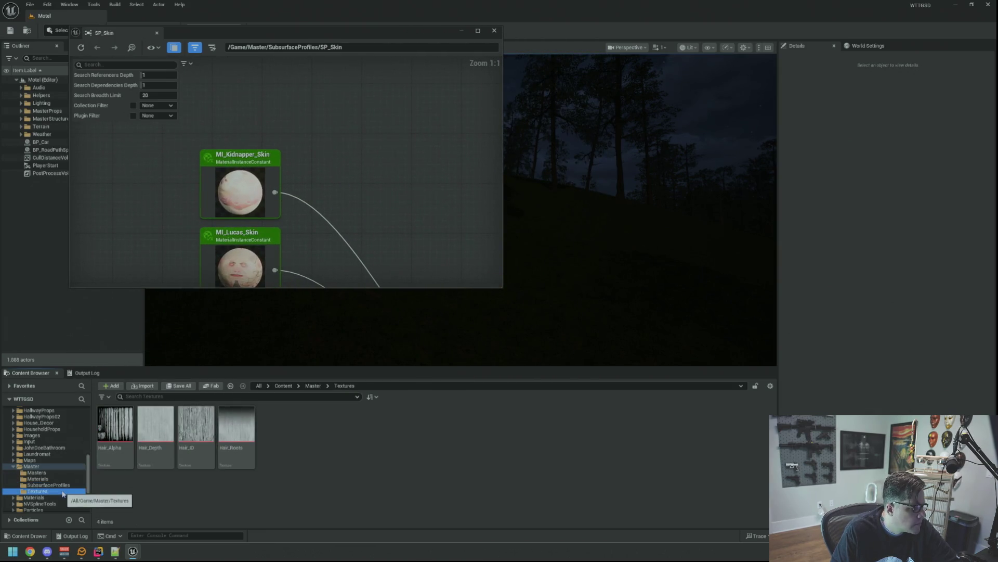
Step: Confirm in the Reference Viewer that Hair_Alpha is unused, then delete it
{"action": "right_click", "coordinate": [123, 431]}
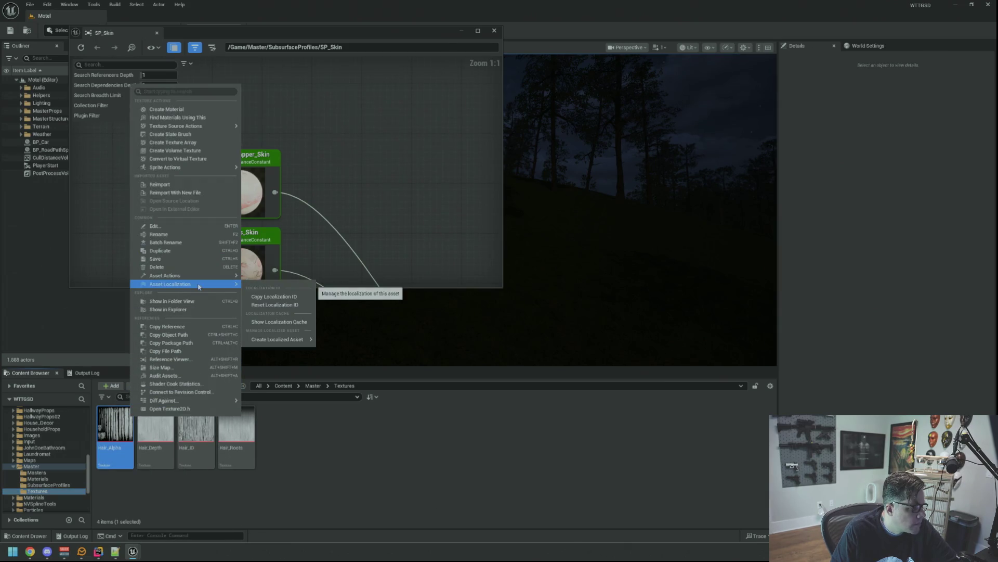
{"action": "mouse_move", "coordinate": [228, 277]}
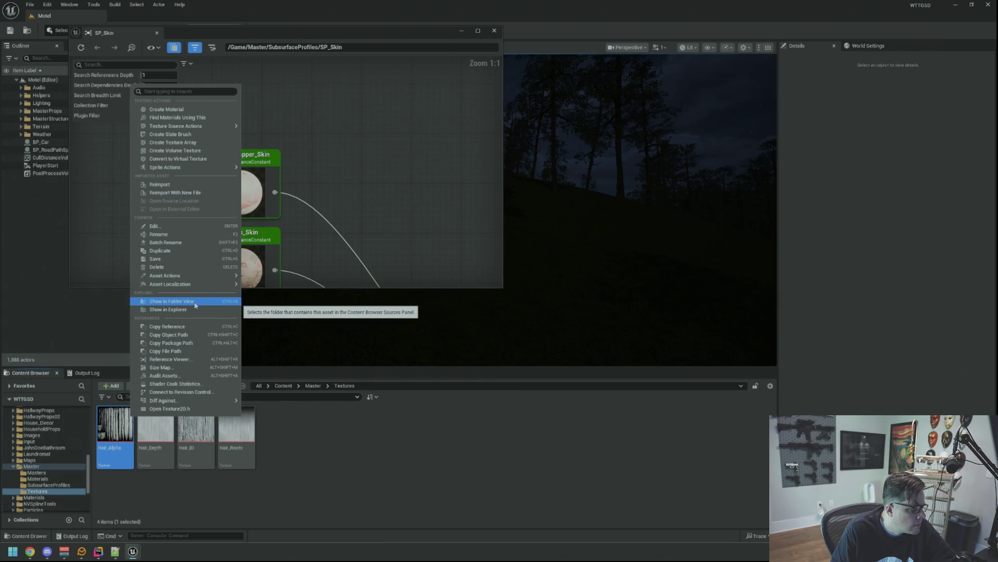
{"action": "left_click", "coordinate": [171, 358]}
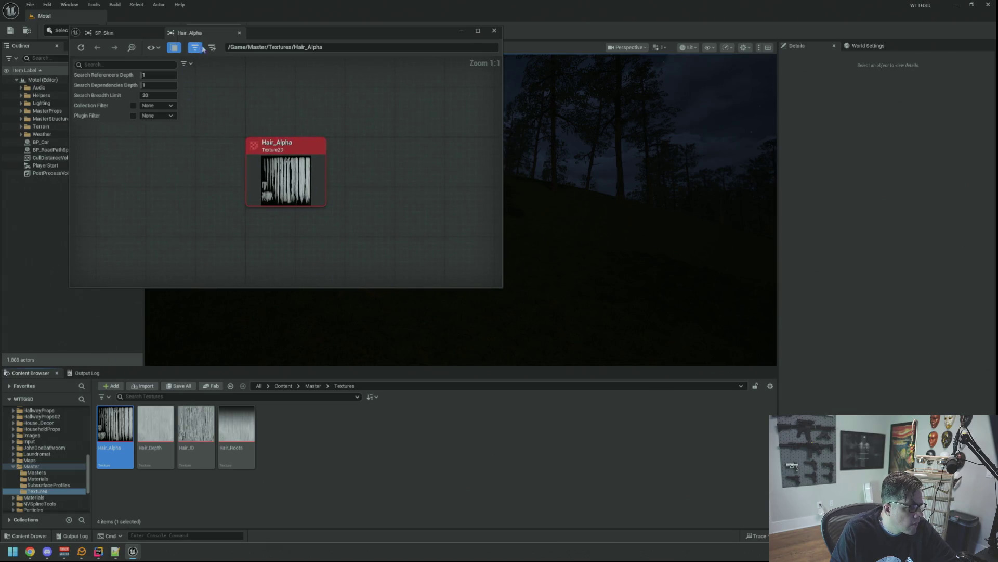
{"action": "left_click", "coordinate": [239, 33]}
{"action": "left_click", "coordinate": [116, 432]}
{"action": "key", "text": "Delete"}
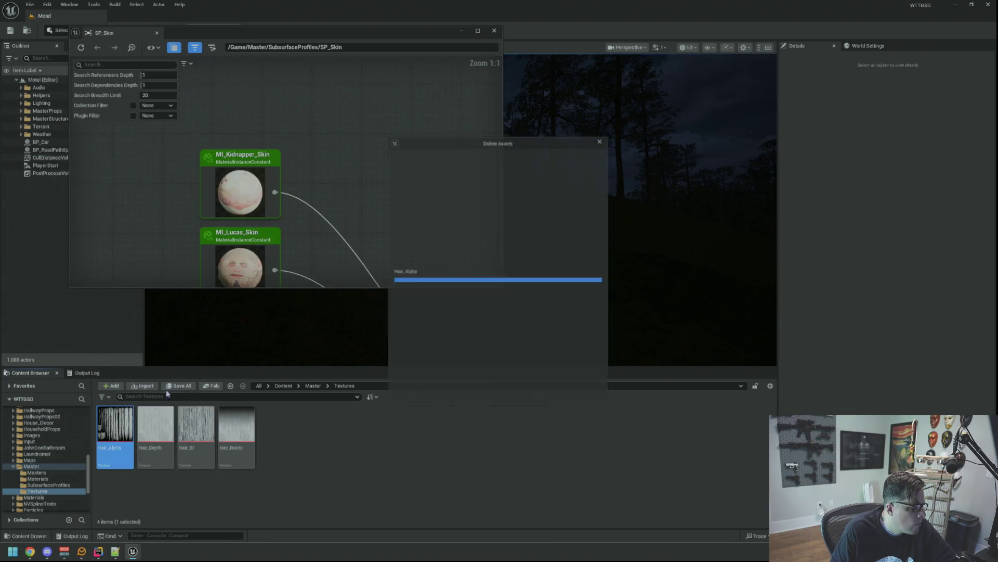
{"action": "left_click", "coordinate": [448, 404]}
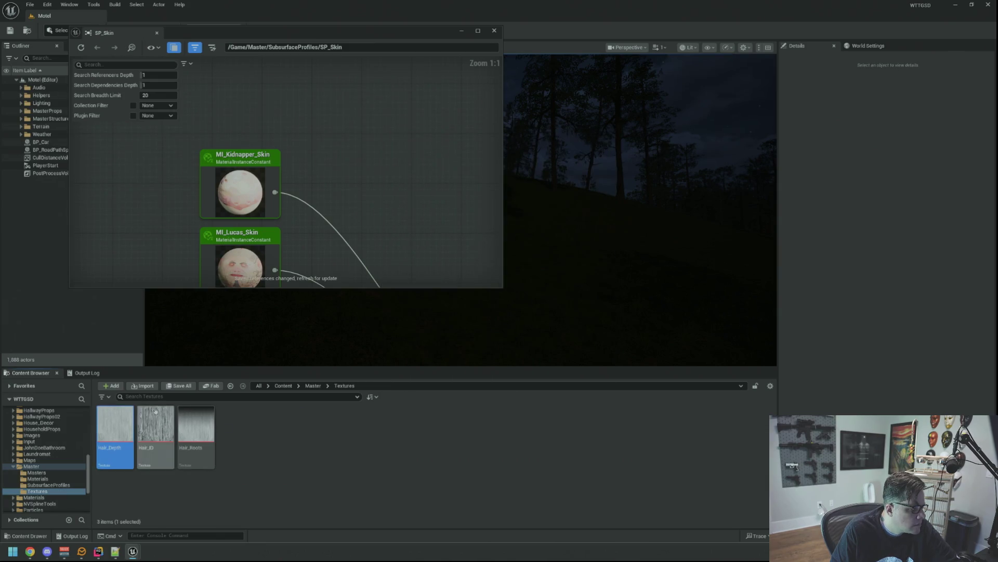
Step: Delete the remaining Hair_Depth, Hair_ID and Hair_Roots textures, confirming each
{"action": "key", "text": "Delete"}
{"action": "left_click", "coordinate": [437, 403]}
{"action": "key", "text": "Delete"}
{"action": "left_click", "coordinate": [437, 404]}
{"action": "left_click", "coordinate": [116, 437]}
{"action": "key", "text": "Delete"}
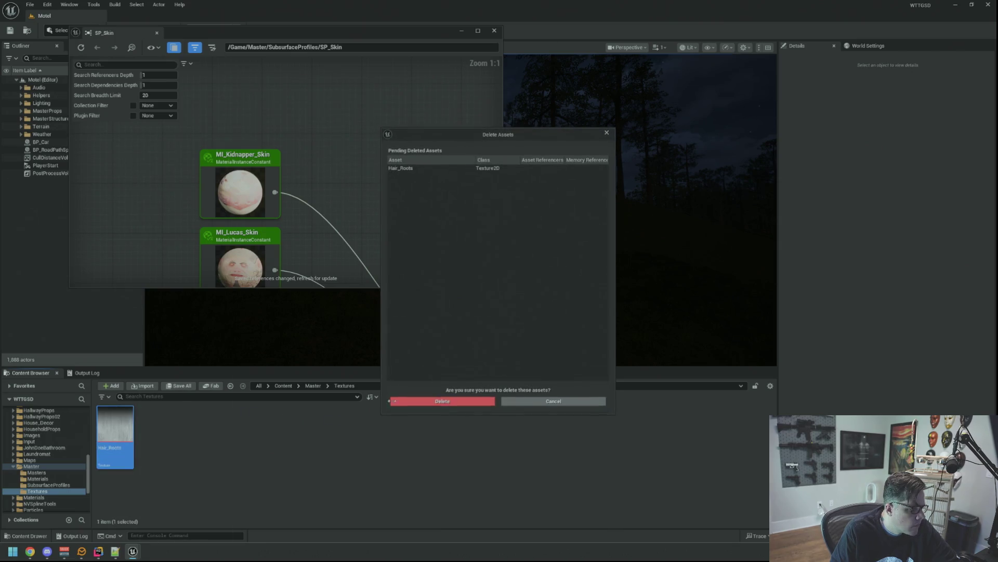
{"action": "left_click", "coordinate": [436, 404]}
Step: Open the SubsurfaceProfiles folder and scroll through the Content Browser folder tree
{"action": "left_click", "coordinate": [48, 485]}
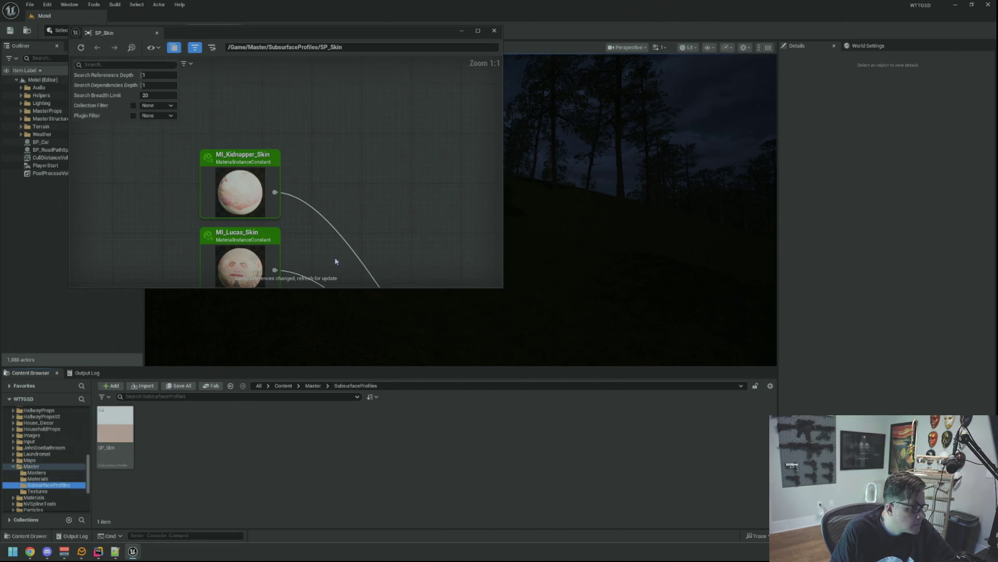
{"action": "scroll", "coordinate": [314, 221], "scroll_direction": "down", "scroll_amount": 1}
{"action": "scroll", "coordinate": [314, 221], "scroll_direction": "up", "scroll_amount": 1}
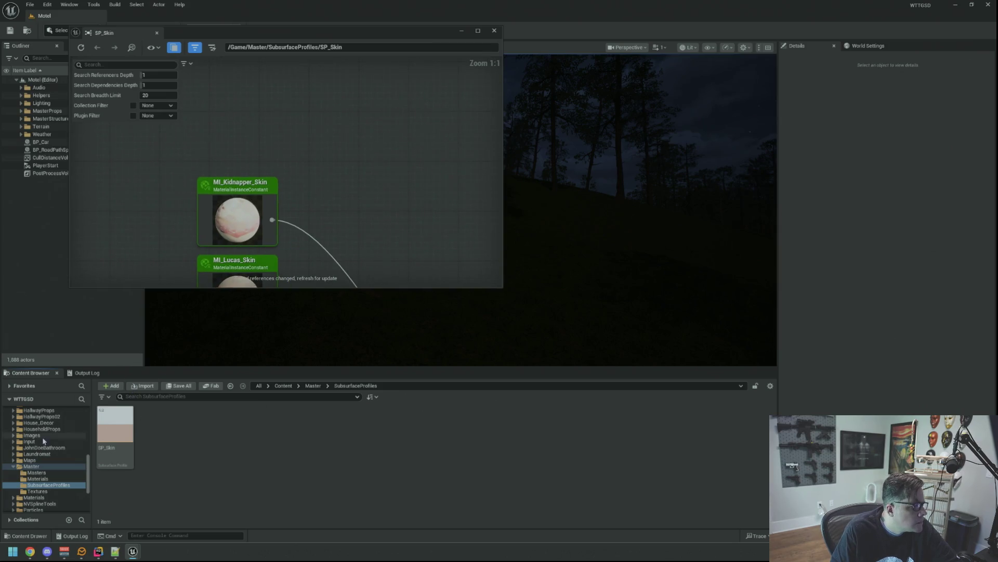
{"action": "scroll", "coordinate": [52, 432], "scroll_direction": "up", "scroll_amount": 5}
{"action": "scroll", "coordinate": [53, 432], "scroll_direction": "up", "scroll_amount": 2}
Step: Open MI_Kidnapper_Skin and browse its 00 Global, 01 Maps, 02 Adjustments and Advanced parameter groups
{"action": "left_click", "coordinate": [57, 454]}
{"action": "double_click", "coordinate": [277, 432]}
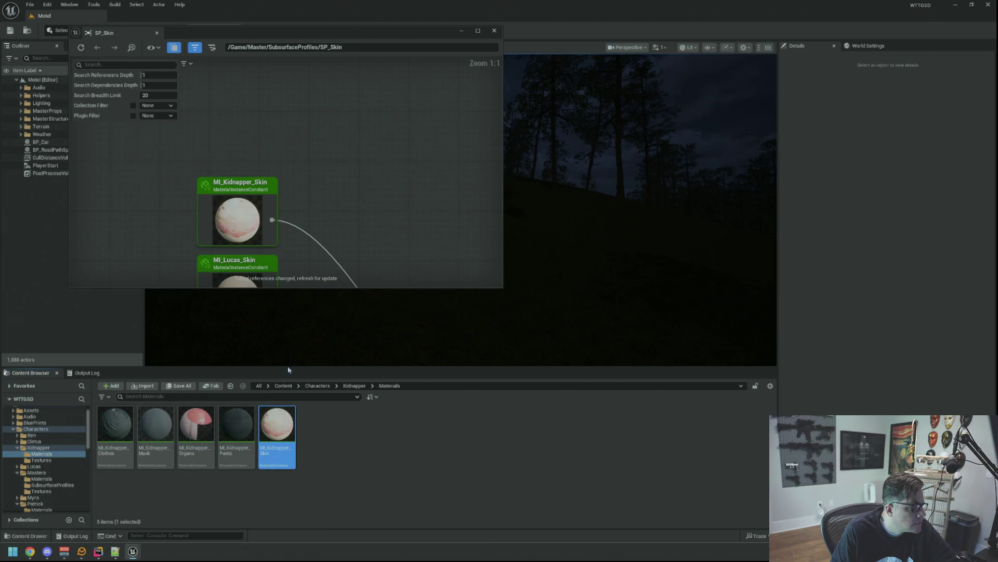
{"action": "mouse_move", "coordinate": [517, 113]}
{"action": "left_mouse_down"}
{"action": "mouse_move", "coordinate": [525, 51]}
{"action": "mouse_move", "coordinate": [565, 55]}
{"action": "mouse_move", "coordinate": [462, 71]}
{"action": "left_mouse_up"}
{"action": "left_click", "coordinate": [564, 155]}
{"action": "left_click", "coordinate": [563, 155]}
{"action": "left_click", "coordinate": [563, 146]}
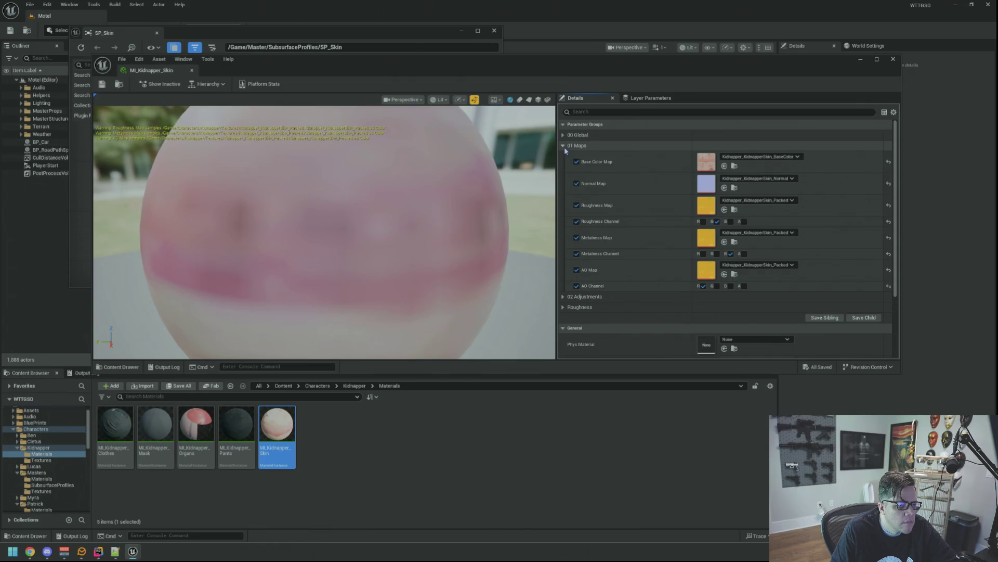
{"action": "left_click", "coordinate": [563, 147]}
{"action": "left_click", "coordinate": [563, 136]}
{"action": "left_click", "coordinate": [563, 136]}
{"action": "left_click", "coordinate": [563, 146]}
{"action": "left_click", "coordinate": [563, 146]}
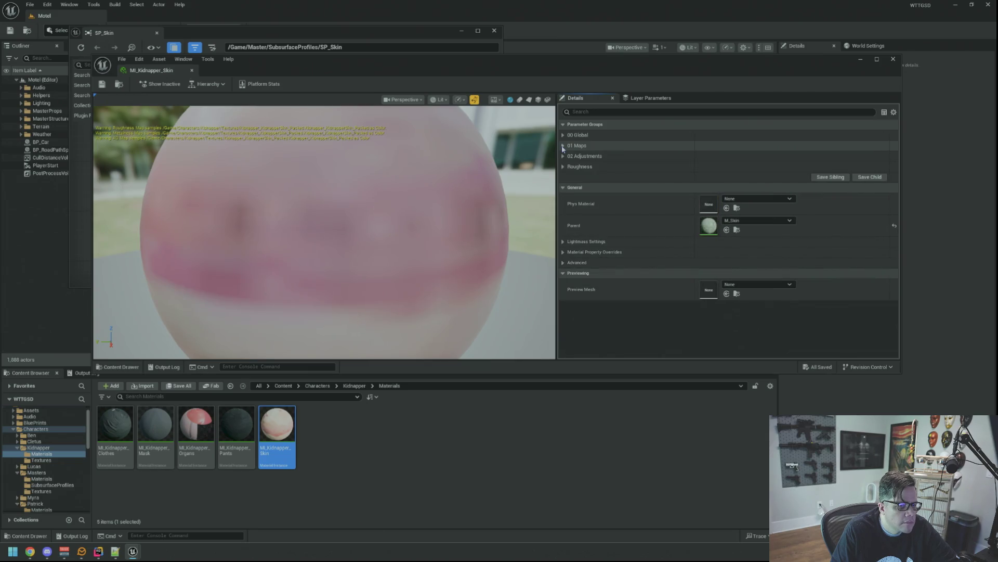
{"action": "left_click", "coordinate": [562, 263]}
{"action": "left_click", "coordinate": [561, 262]}
Step: Assign SP_Skin from Masters/SubsurfaceProfiles to the Subsurface Profile override, then close the editor
{"action": "left_click", "coordinate": [562, 254]}
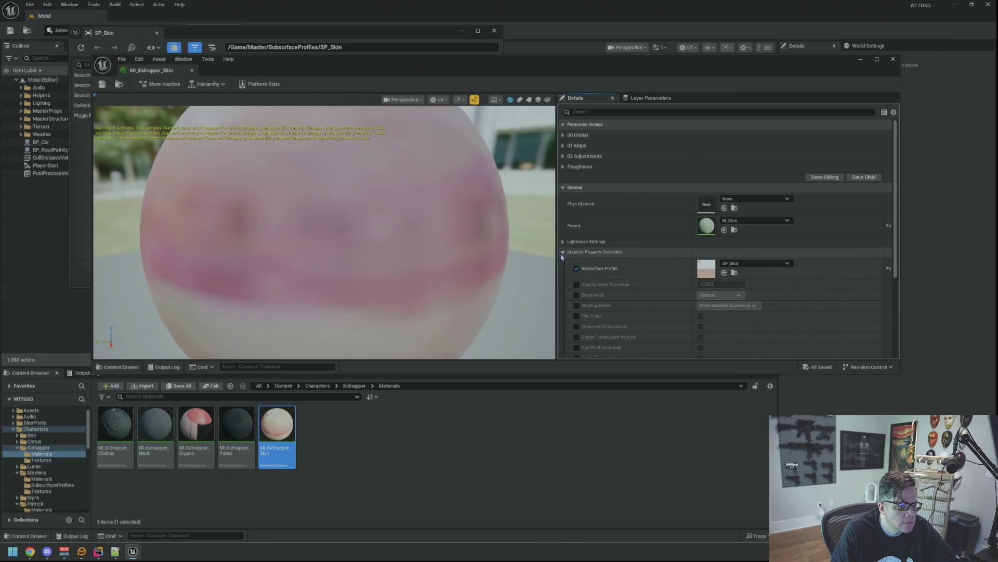
{"action": "scroll", "coordinate": [617, 241], "scroll_direction": "down", "scroll_amount": 3}
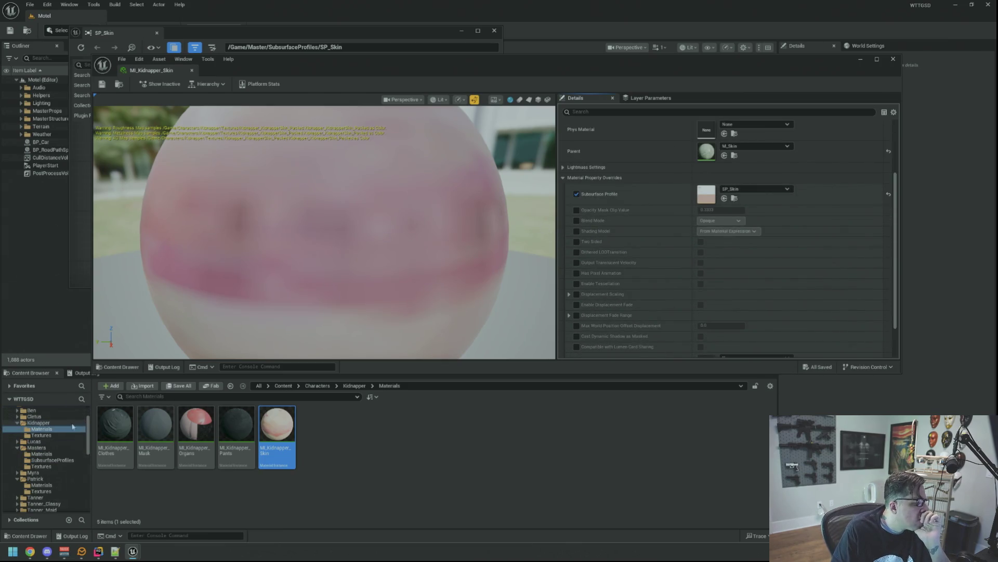
{"action": "scroll", "coordinate": [260, 331], "scroll_direction": "down", "scroll_amount": 5}
{"action": "left_click_drag", "start_coordinate": [260, 332], "coordinate": [292, 330]}
{"action": "left_click", "coordinate": [52, 460]}
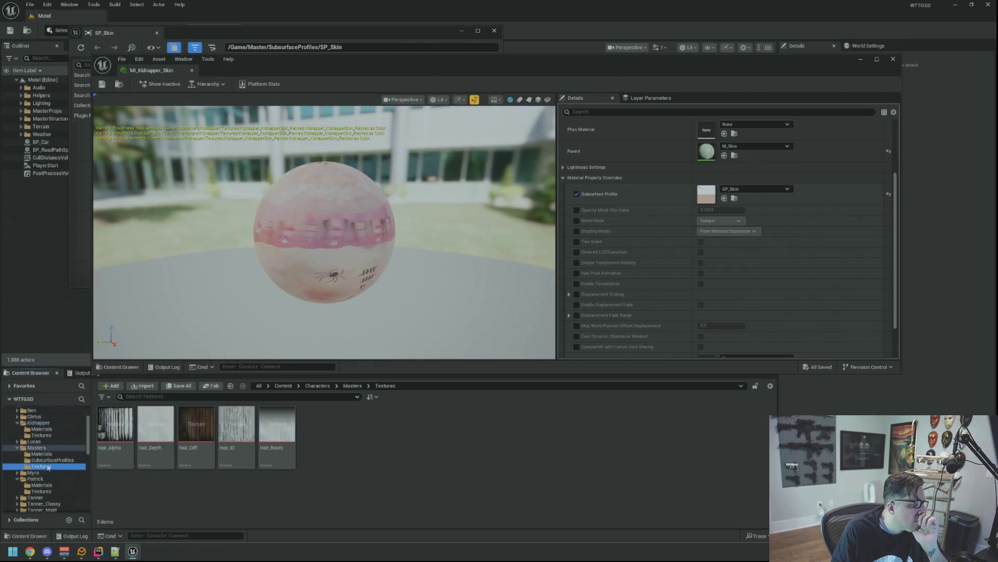
{"action": "mouse_move", "coordinate": [326, 269]}
{"action": "left_mouse_down"}
{"action": "mouse_move", "coordinate": [309, 289]}
{"action": "mouse_move", "coordinate": [322, 281]}
{"action": "left_mouse_up"}
{"action": "mouse_move", "coordinate": [196, 423]}
{"action": "left_mouse_down"}
{"action": "mouse_move", "coordinate": [639, 283]}
{"action": "mouse_move", "coordinate": [726, 208]}
{"action": "mouse_move", "coordinate": [709, 196]}
{"action": "left_mouse_up"}
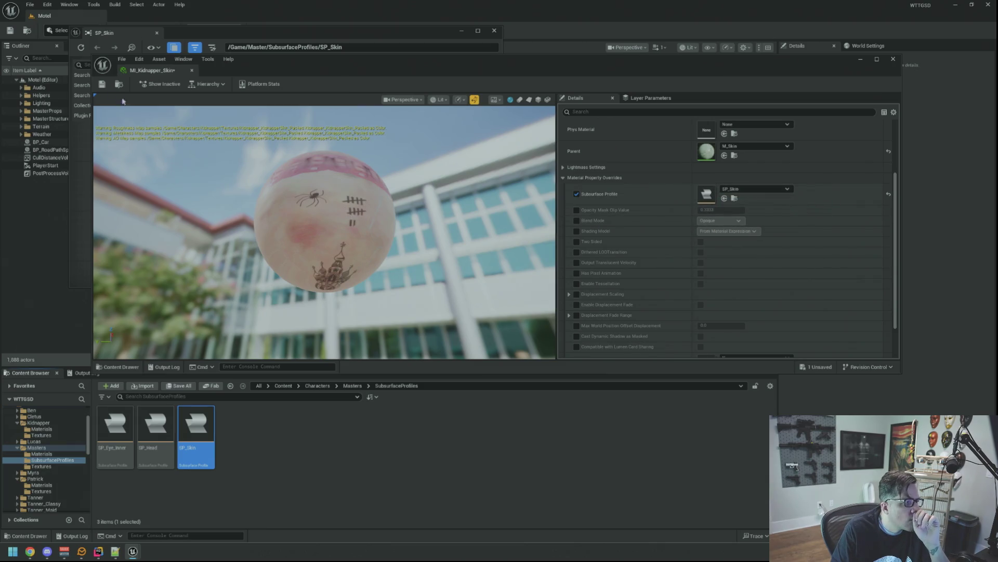
{"action": "mouse_move", "coordinate": [159, 120]}
{"action": "left_mouse_down"}
{"action": "mouse_move", "coordinate": [242, 121]}
{"action": "mouse_move", "coordinate": [298, 195]}
{"action": "left_mouse_up"}
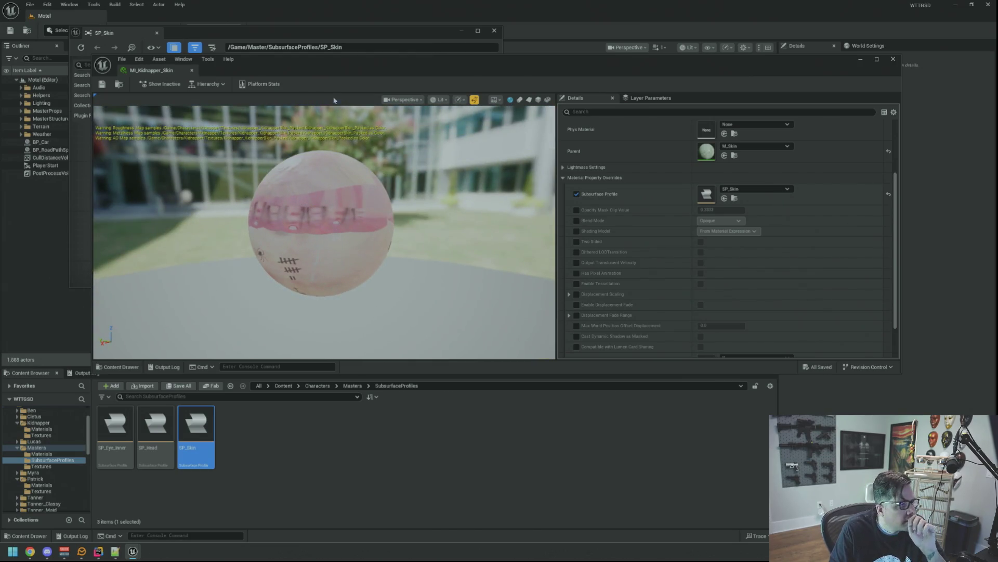
{"action": "left_click", "coordinate": [192, 70]}
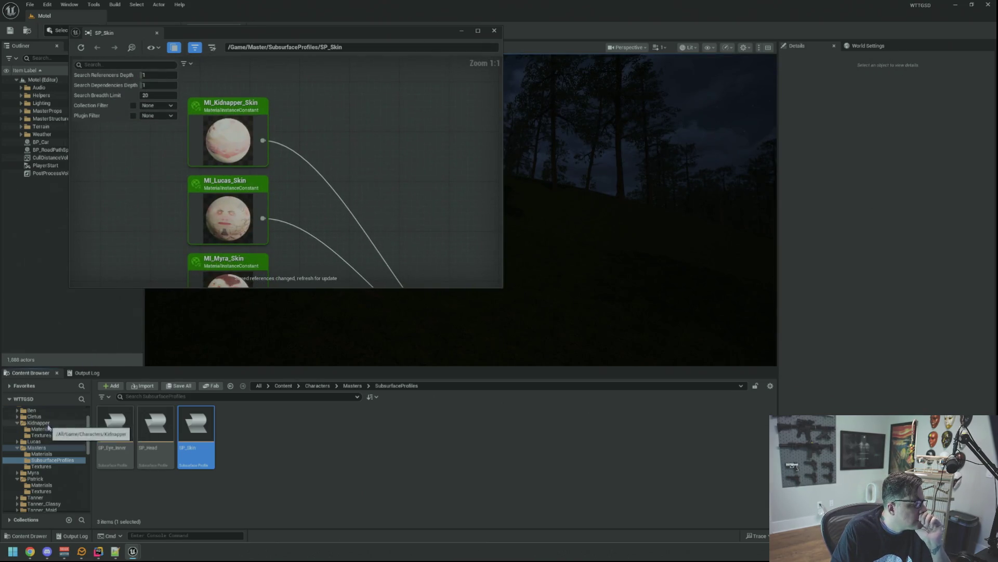
Step: Give MI_Lucas_Skin the SP_Skin subsurface profile from Masters/SubsurfaceProfiles, save and close it
{"action": "left_click", "coordinate": [34, 441]}
{"action": "left_click", "coordinate": [42, 448]}
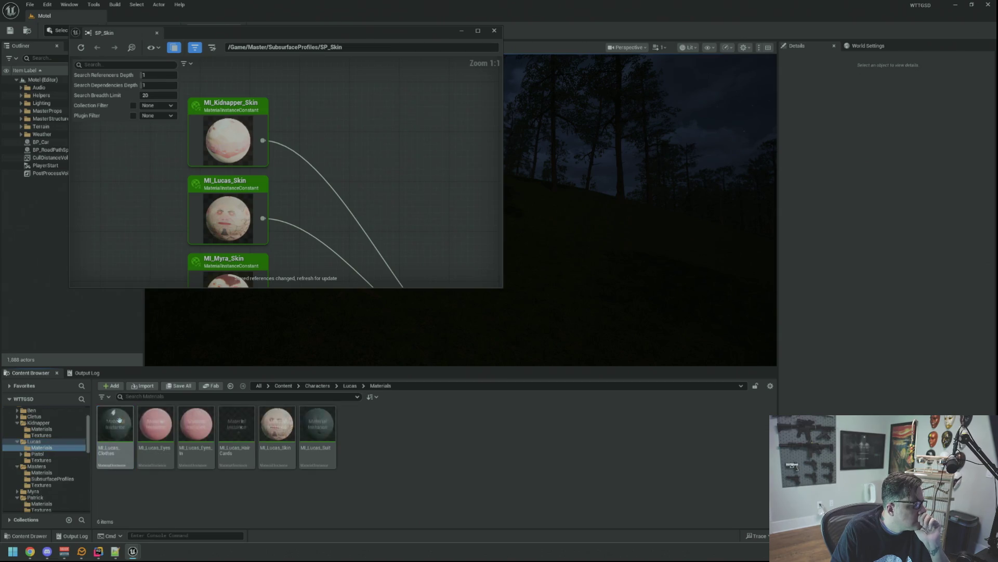
{"action": "double_click", "coordinate": [274, 420]}
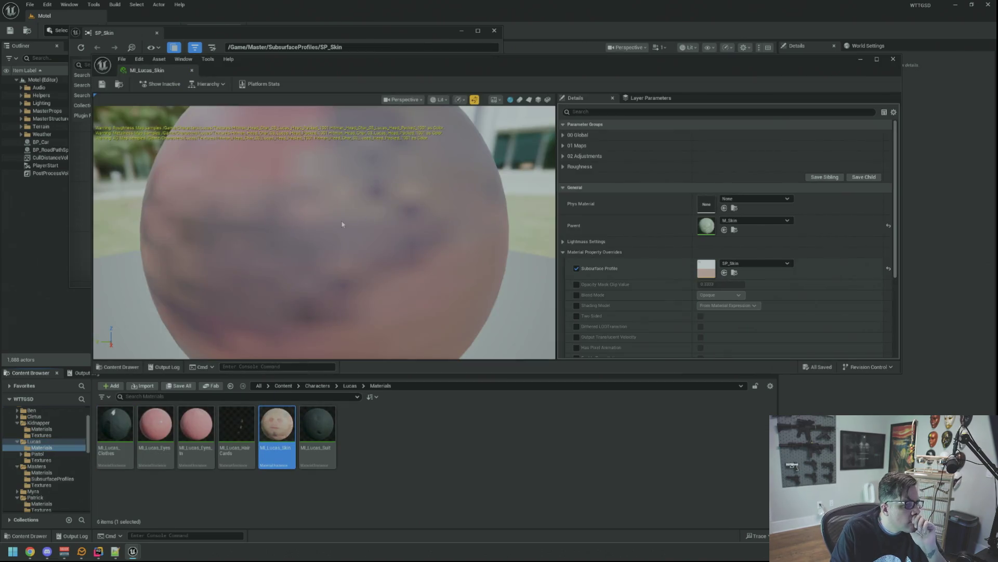
{"action": "left_click_drag", "start_coordinate": [305, 245], "coordinate": [236, 244]}
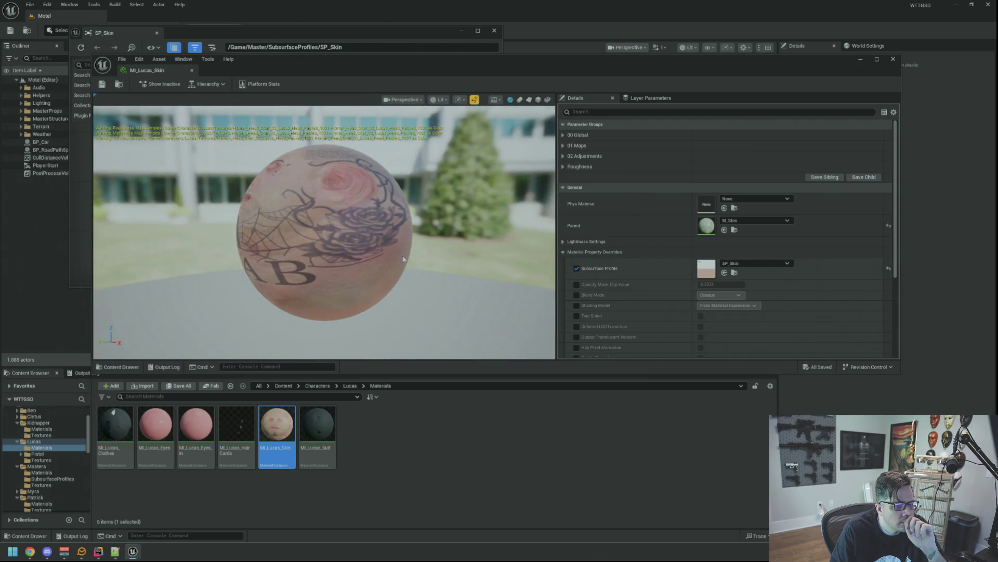
{"action": "left_click", "coordinate": [52, 478]}
{"action": "mouse_move", "coordinate": [196, 429]}
{"action": "left_mouse_down"}
{"action": "mouse_move", "coordinate": [733, 283]}
{"action": "mouse_move", "coordinate": [739, 270]}
{"action": "left_mouse_up"}
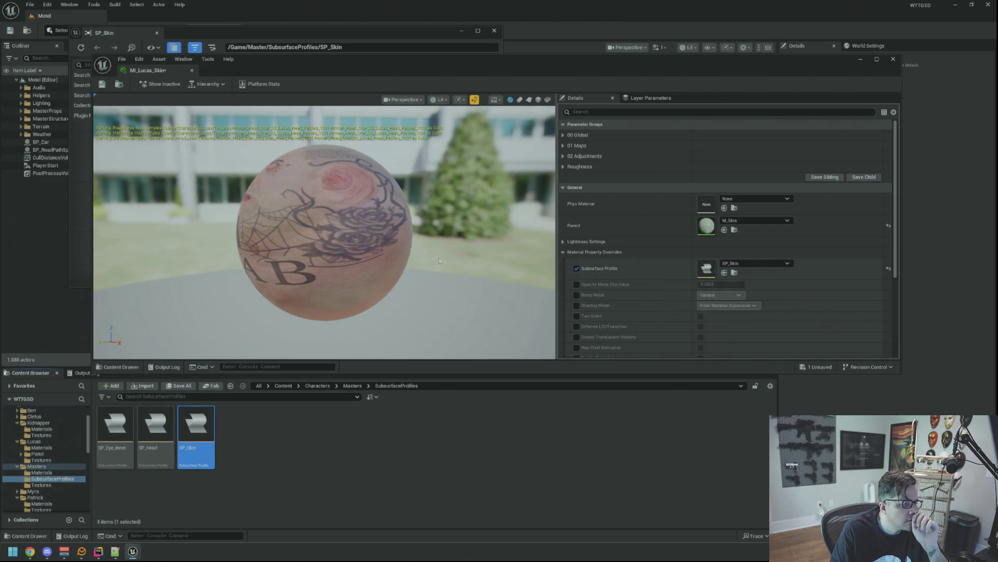
{"action": "left_click_drag", "start_coordinate": [333, 213], "coordinate": [319, 212]}
{"action": "left_click", "coordinate": [103, 84]}
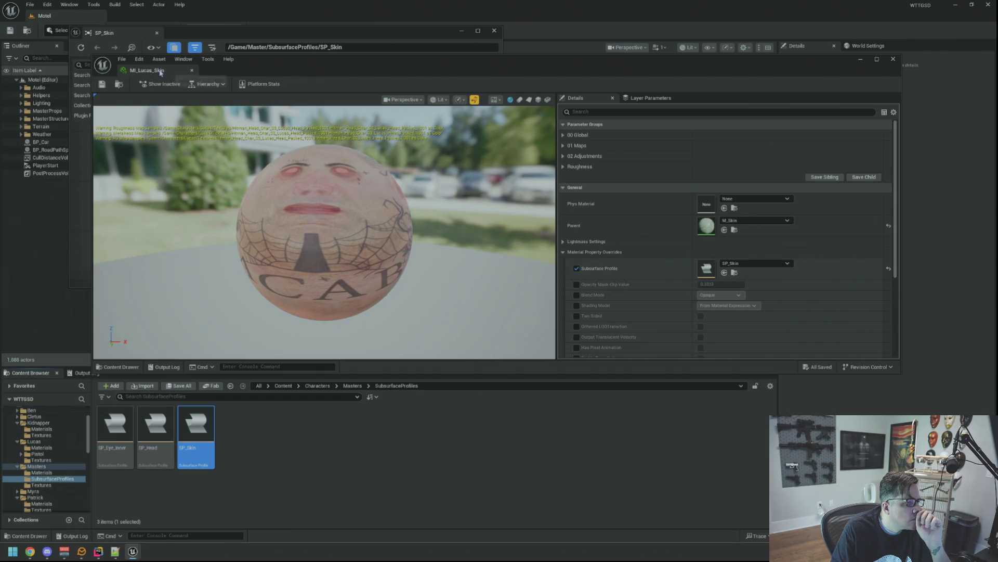
{"action": "left_click", "coordinate": [192, 70]}
Step: Scroll the folder tree and expand Myra's folder
{"action": "scroll", "coordinate": [307, 205], "scroll_direction": "up", "scroll_amount": 2}
{"action": "scroll", "coordinate": [60, 456], "scroll_direction": "down", "scroll_amount": 3}
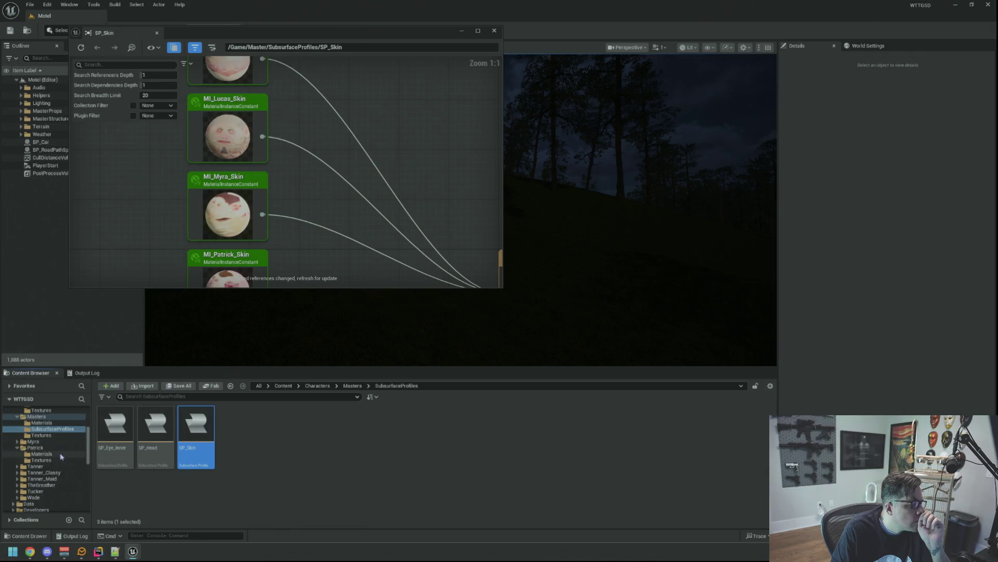
{"action": "left_click", "coordinate": [44, 443]}
Step: Open MI_Myra_Skin, drop SP_Skin from Masters/SubsurfaceProfiles into its Subsurface Profile slot, and save
{"action": "double_click", "coordinate": [115, 424]}
{"action": "double_click", "coordinate": [286, 416]}
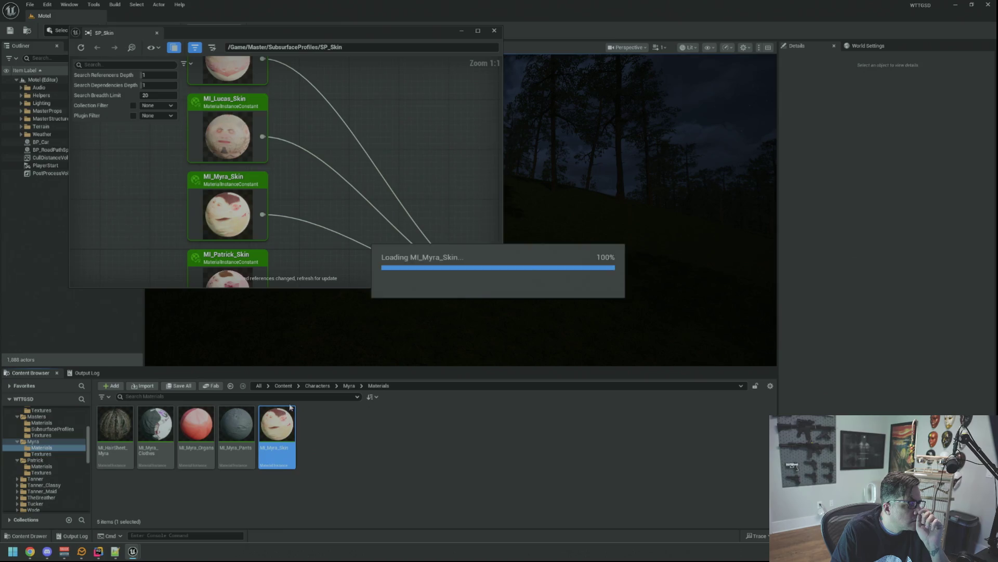
{"action": "left_click_drag", "start_coordinate": [289, 176], "coordinate": [310, 192]}
{"action": "scroll", "coordinate": [310, 193], "scroll_direction": "up", "scroll_amount": 5}
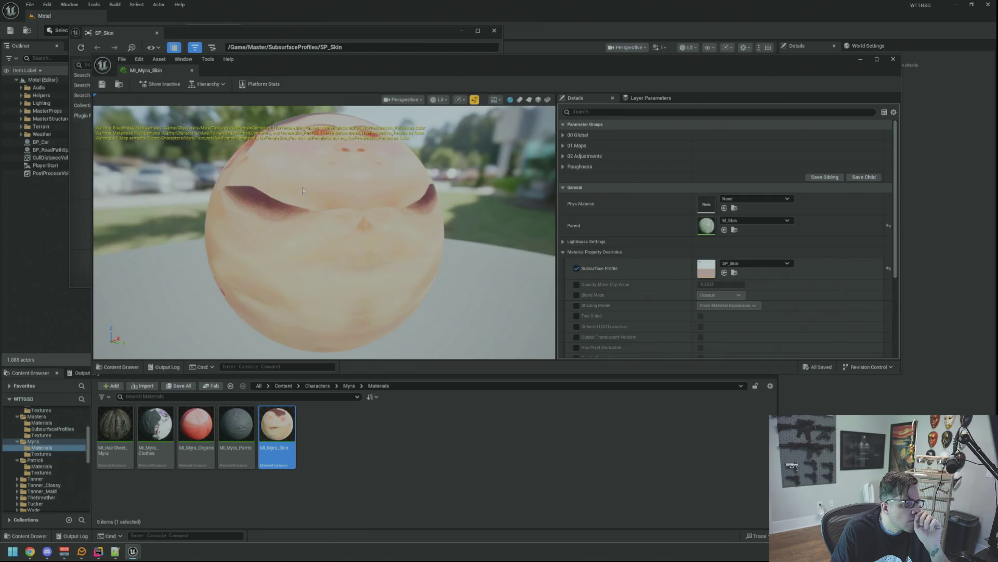
{"action": "scroll", "coordinate": [61, 451], "scroll_direction": "up", "scroll_amount": 2}
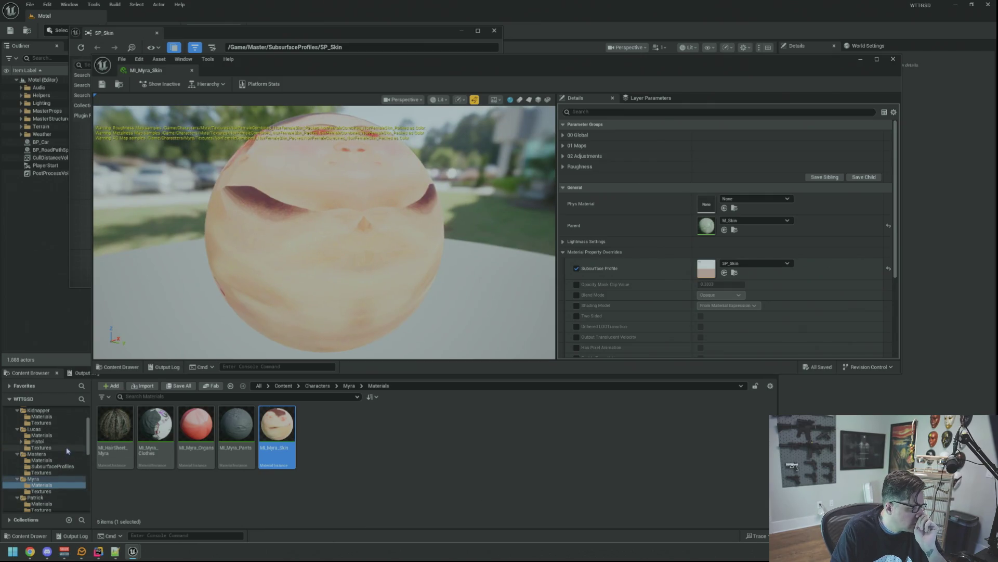
{"action": "left_click", "coordinate": [52, 466]}
{"action": "left_click_drag", "start_coordinate": [196, 424], "coordinate": [705, 268]}
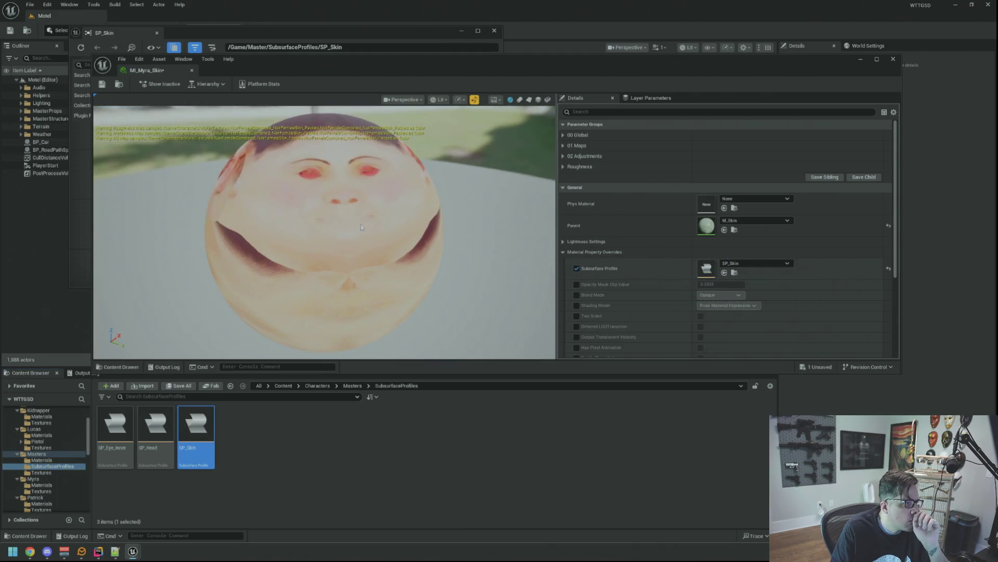
{"action": "left_click", "coordinate": [102, 84]}
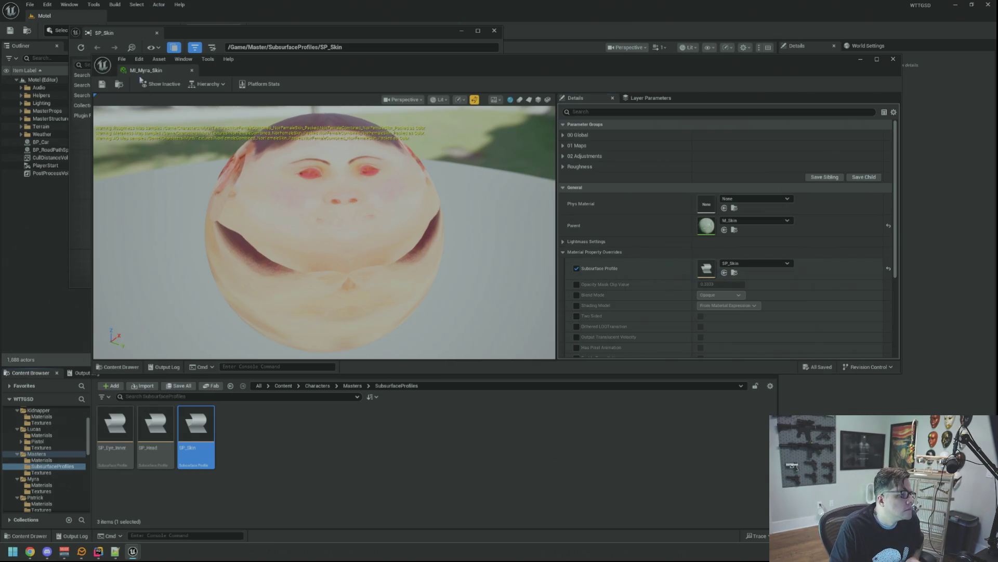
Step: Close the MI_Myra_Skin editor and navigate to Characters/Patrick/Materials, selecting MI_Patrick_Skin
{"action": "left_click", "coordinate": [192, 70]}
{"action": "scroll", "coordinate": [334, 197], "scroll_direction": "down", "scroll_amount": 5}
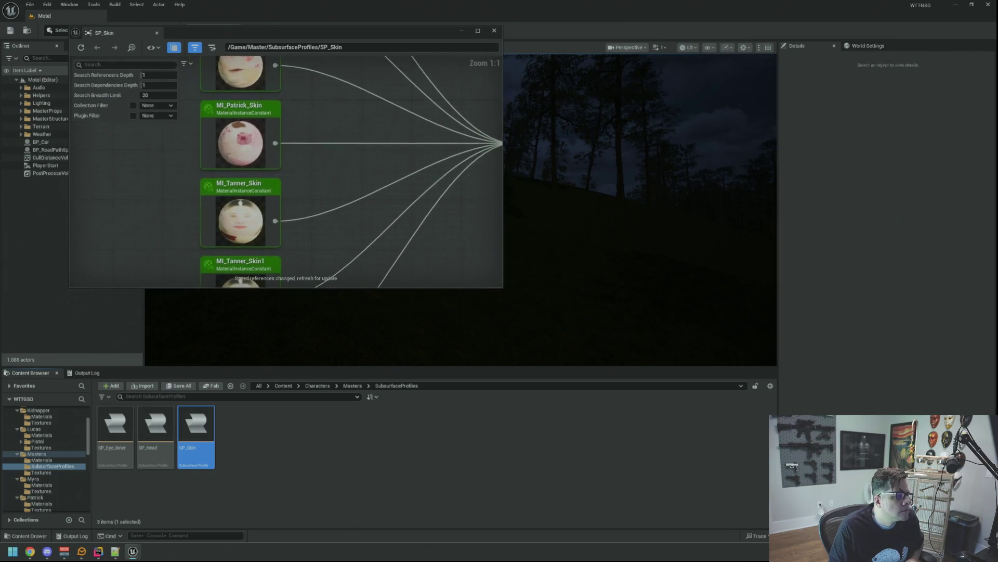
{"action": "scroll", "coordinate": [325, 184], "scroll_direction": "up", "scroll_amount": 5}
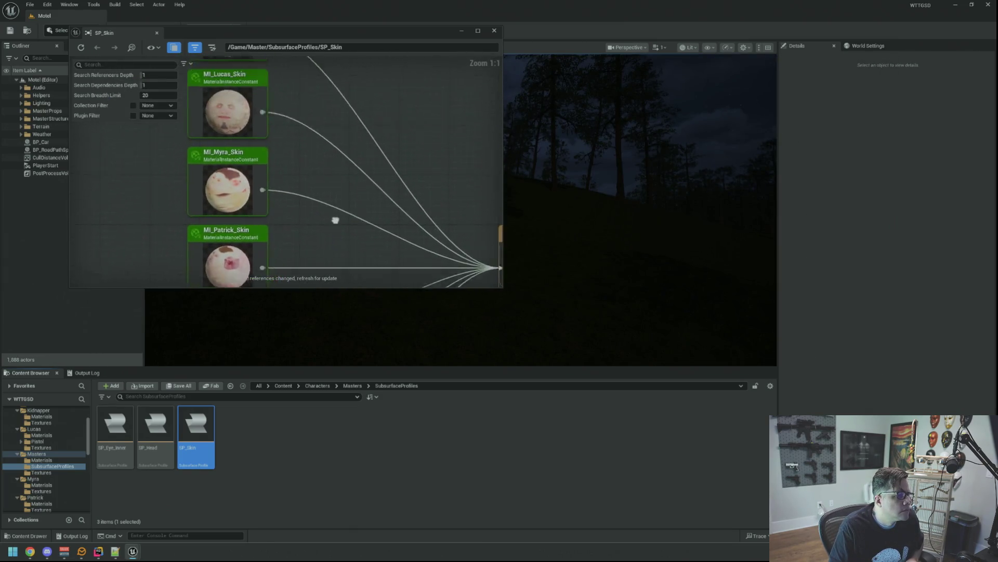
{"action": "scroll", "coordinate": [338, 208], "scroll_direction": "down", "scroll_amount": 5}
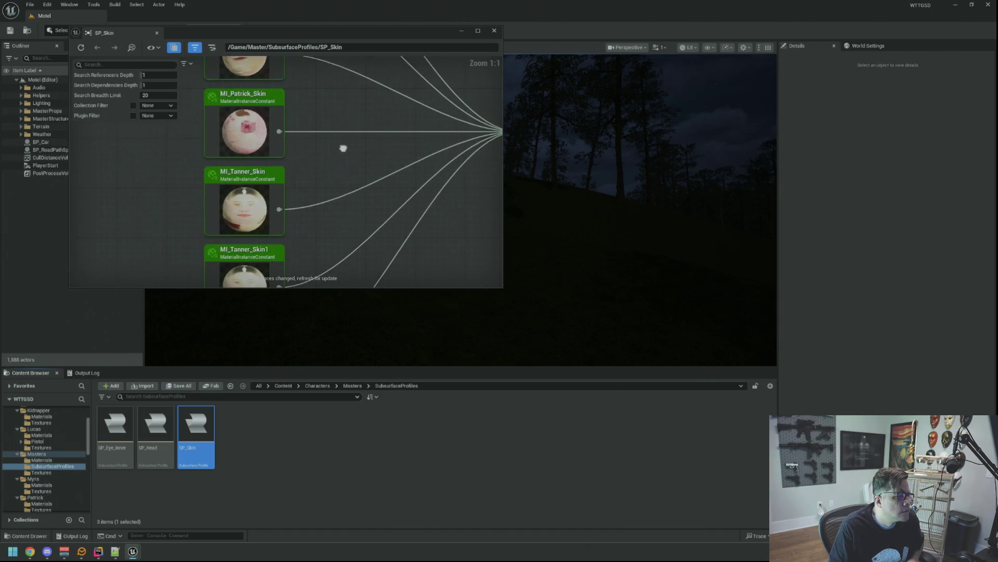
{"action": "left_click", "coordinate": [74, 448]}
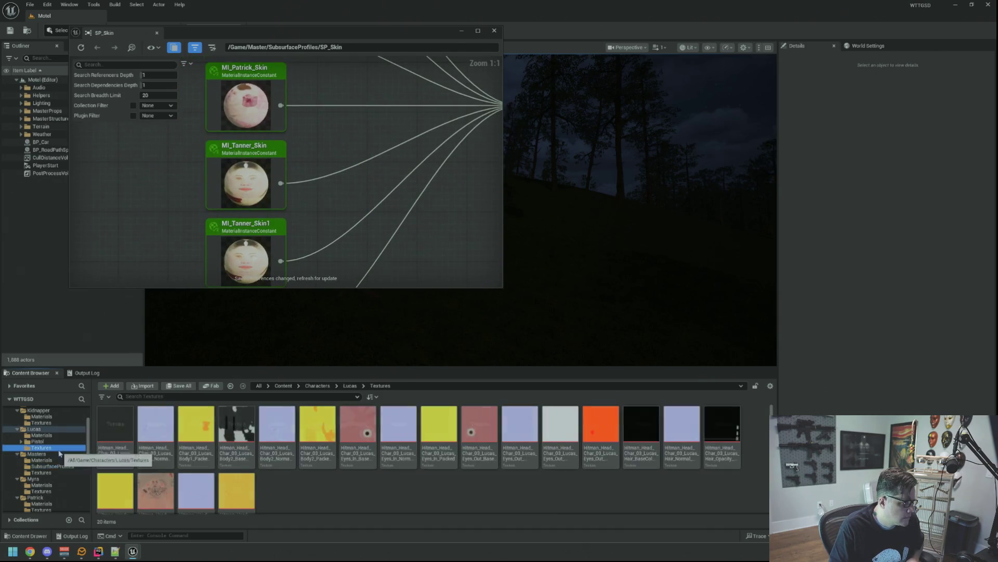
{"action": "scroll", "coordinate": [58, 452], "scroll_direction": "up", "scroll_amount": 1}
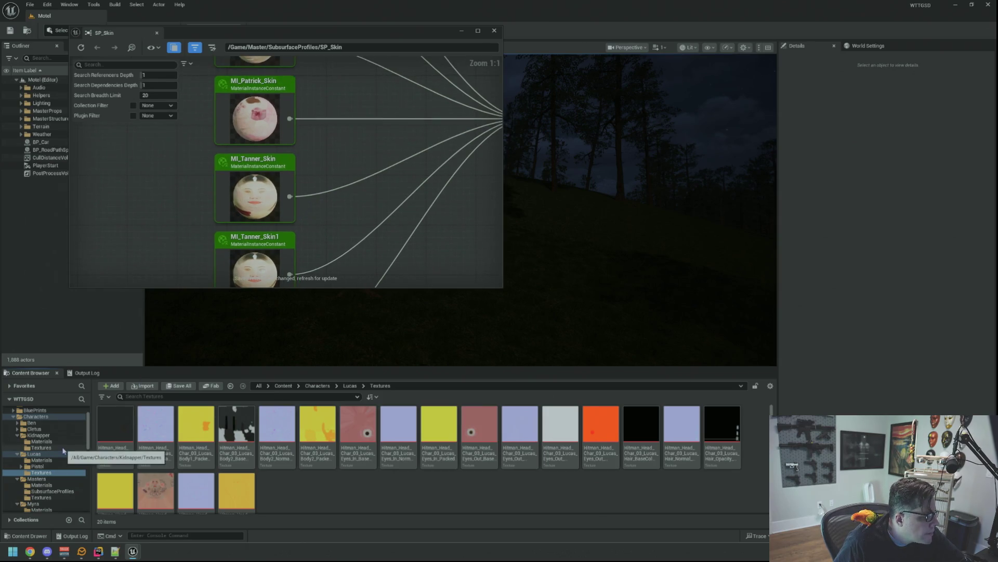
{"action": "scroll", "coordinate": [64, 452], "scroll_direction": "down", "scroll_amount": 2}
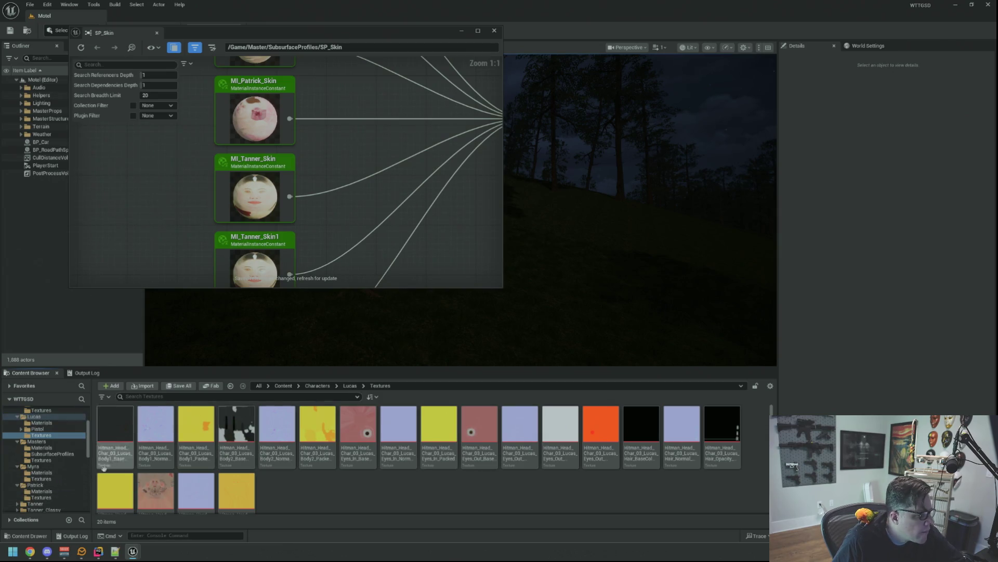
{"action": "left_click", "coordinate": [61, 498]}
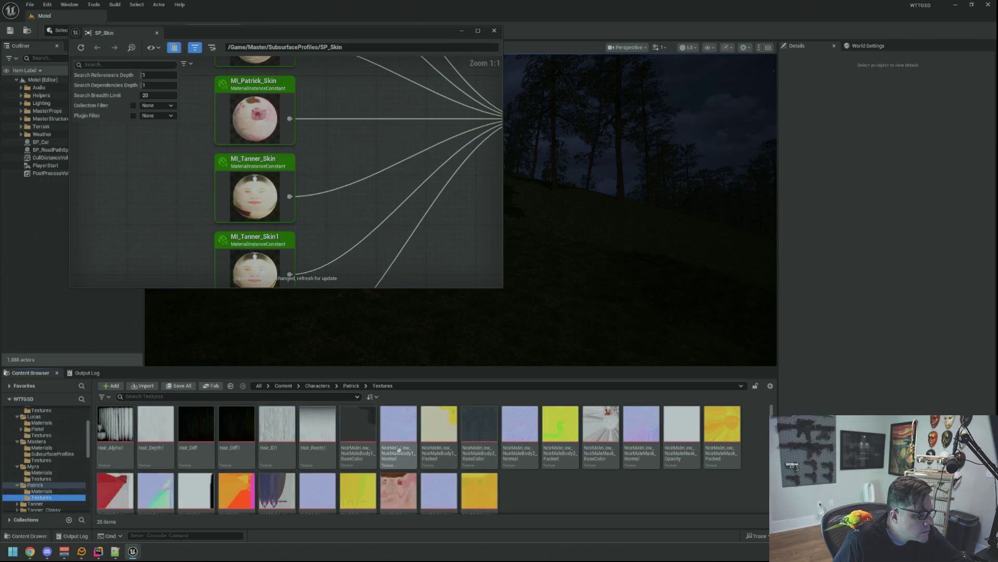
{"action": "left_click", "coordinate": [42, 491]}
{"action": "left_click", "coordinate": [359, 428]}
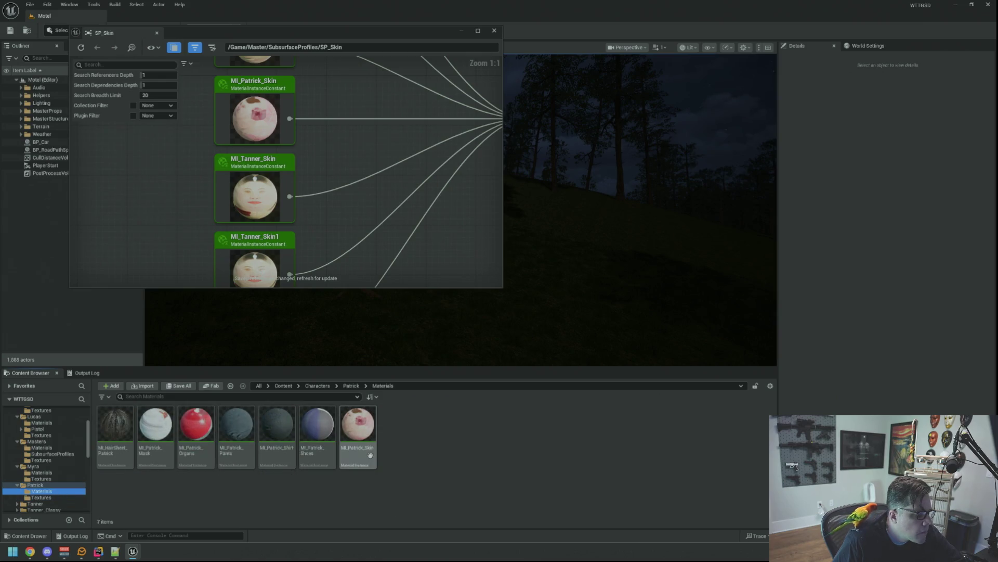
Step: Assign SP_Skin as MI_Patrick_Skin's Subsurface Profile, briefly review SP_Skin, then save and close
{"action": "double_click", "coordinate": [359, 428]}
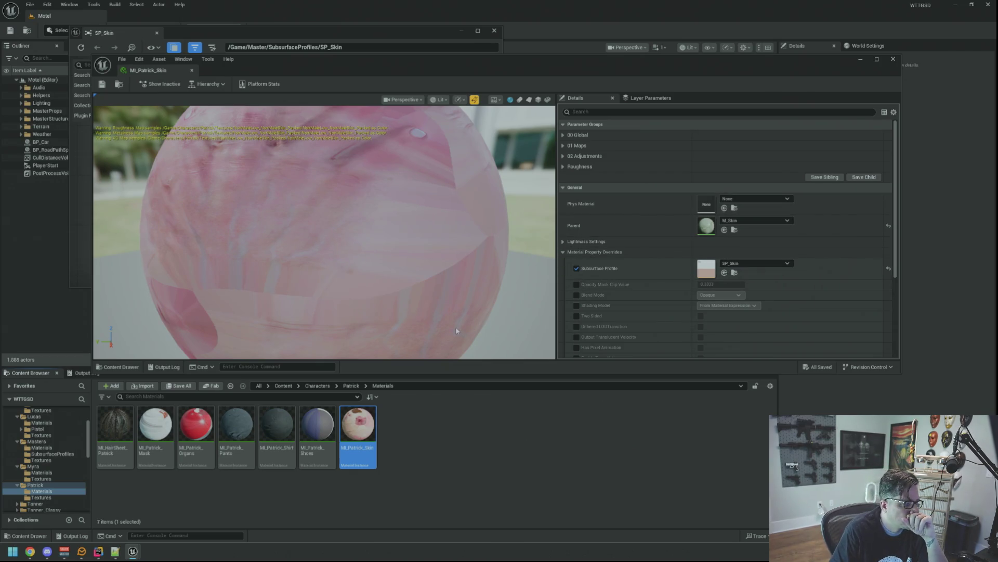
{"action": "left_click", "coordinate": [52, 453]}
{"action": "left_click_drag", "start_coordinate": [196, 427], "coordinate": [707, 270]}
{"action": "double_click", "coordinate": [200, 440]}
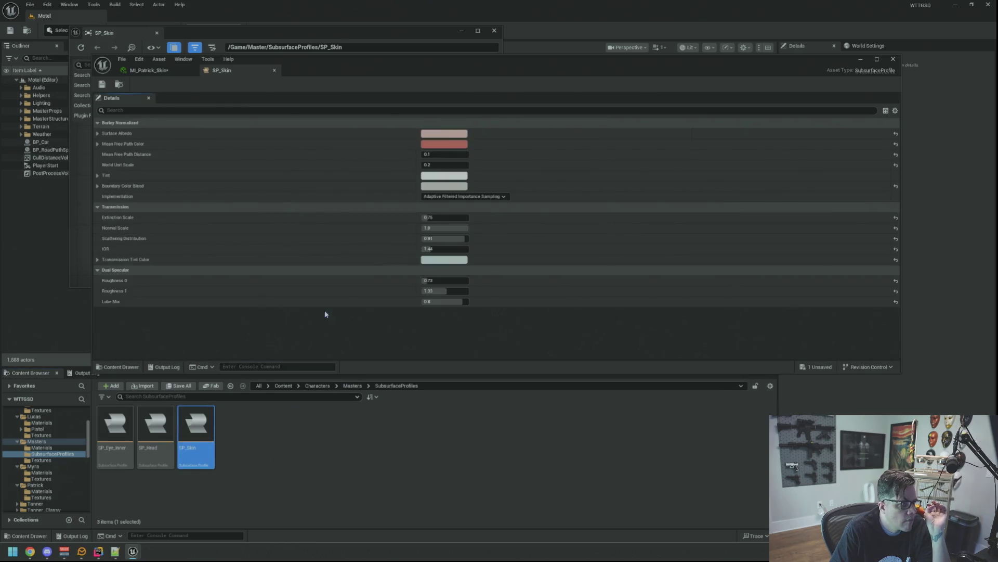
{"action": "key", "text": "ctrl+w"}
{"action": "left_click", "coordinate": [102, 85]}
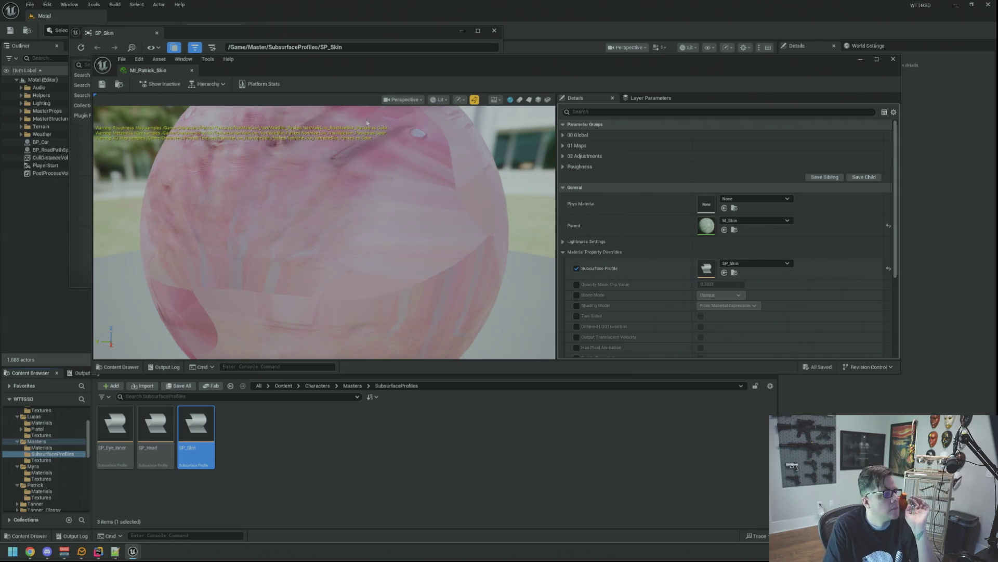
{"action": "left_click", "coordinate": [192, 70]}
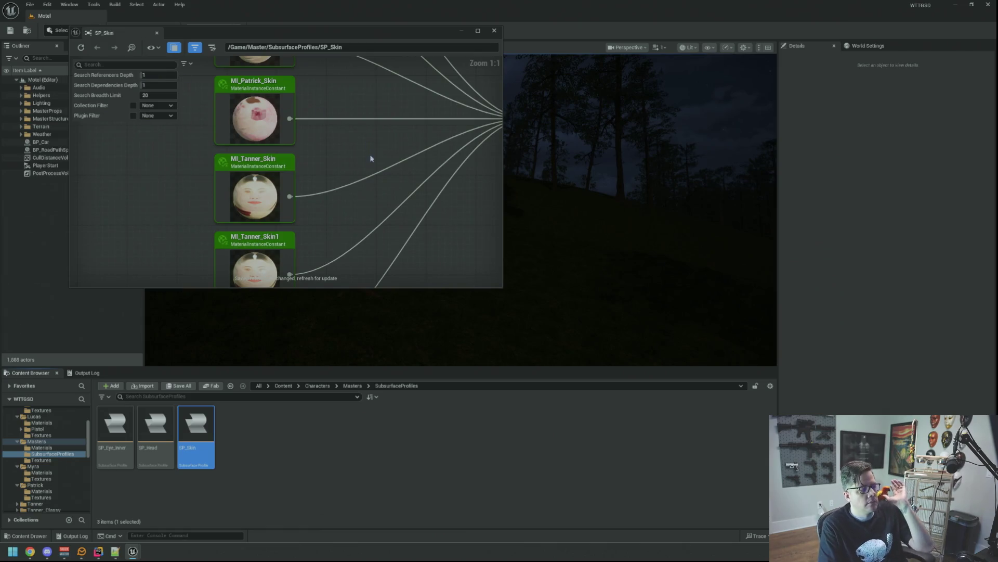
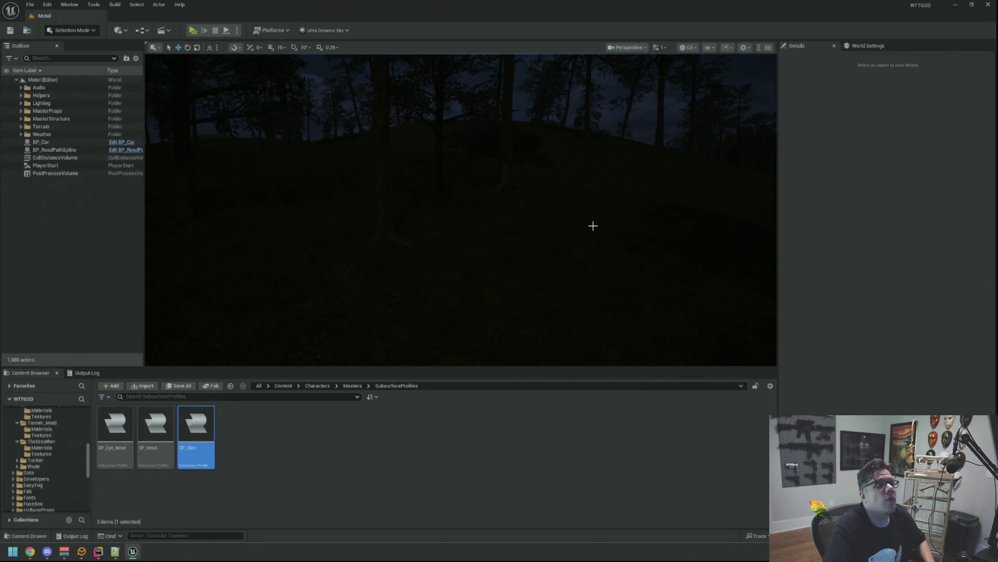
Step: Confirm in the Reference Viewer that no assets reference SP_Skin in Master/SubsurfaceProfiles
{"action": "left_click_drag", "start_coordinate": [503, 231], "coordinate": [144, 252]}
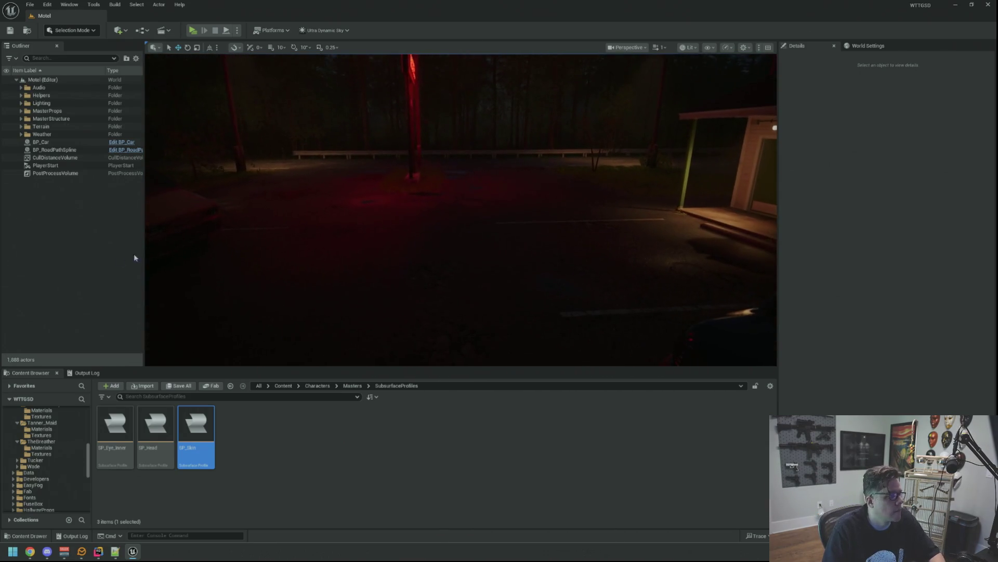
{"action": "left_click_drag", "start_coordinate": [348, 231], "coordinate": [347, 231]}
{"action": "scroll", "coordinate": [76, 439], "scroll_direction": "down", "scroll_amount": 8}
{"action": "left_click", "coordinate": [68, 446]}
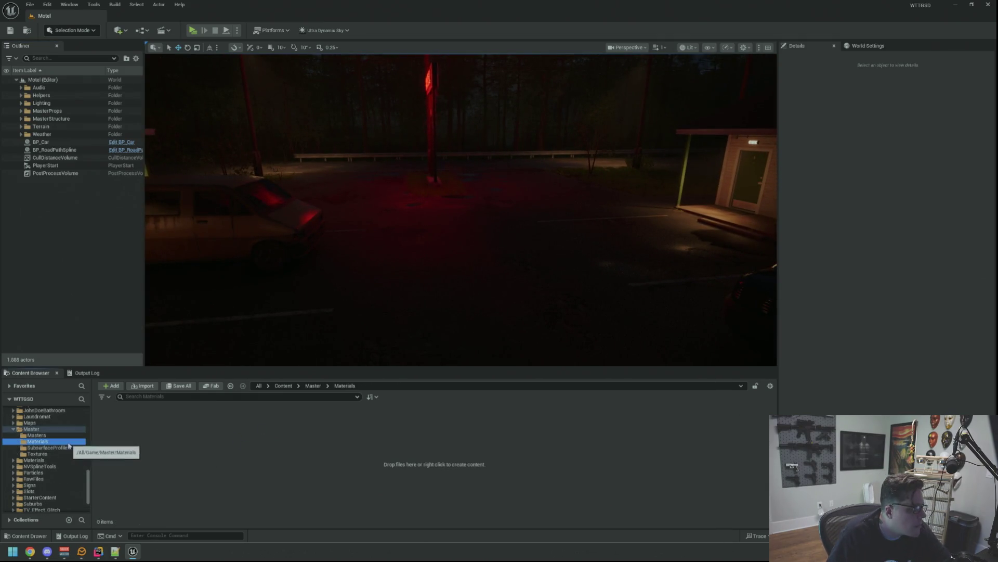
{"action": "right_click", "coordinate": [126, 441]}
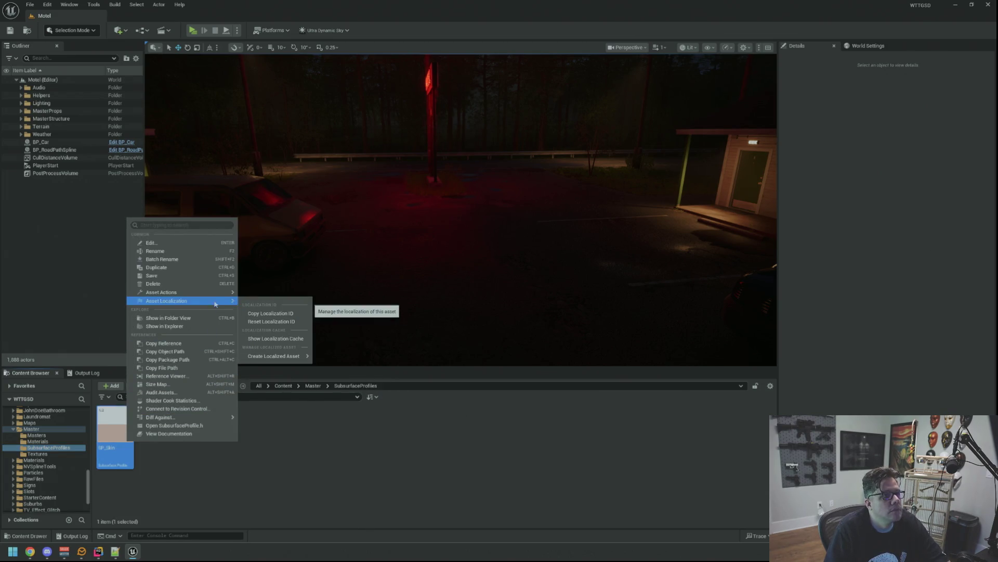
{"action": "mouse_move", "coordinate": [205, 295]}
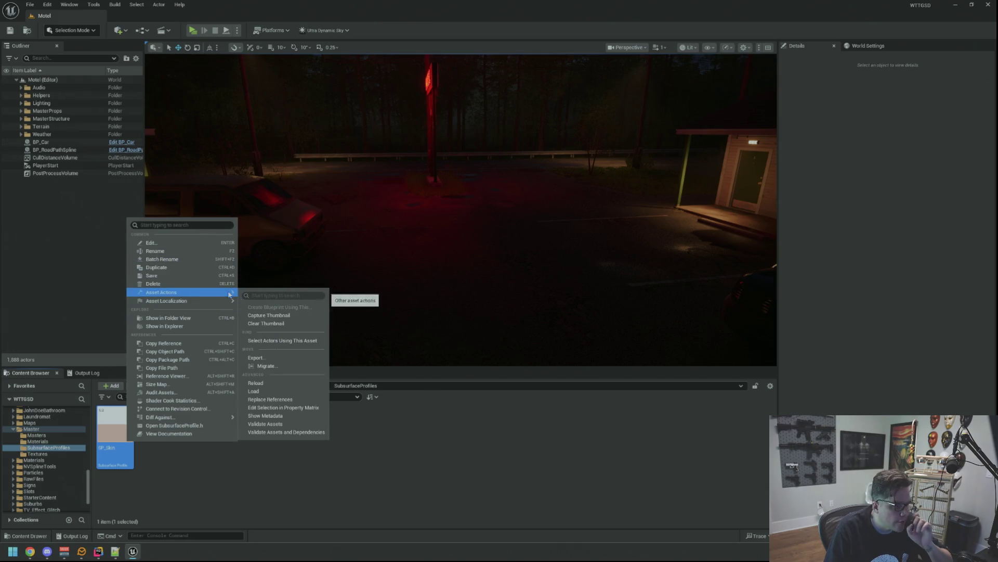
{"action": "left_click", "coordinate": [166, 375]}
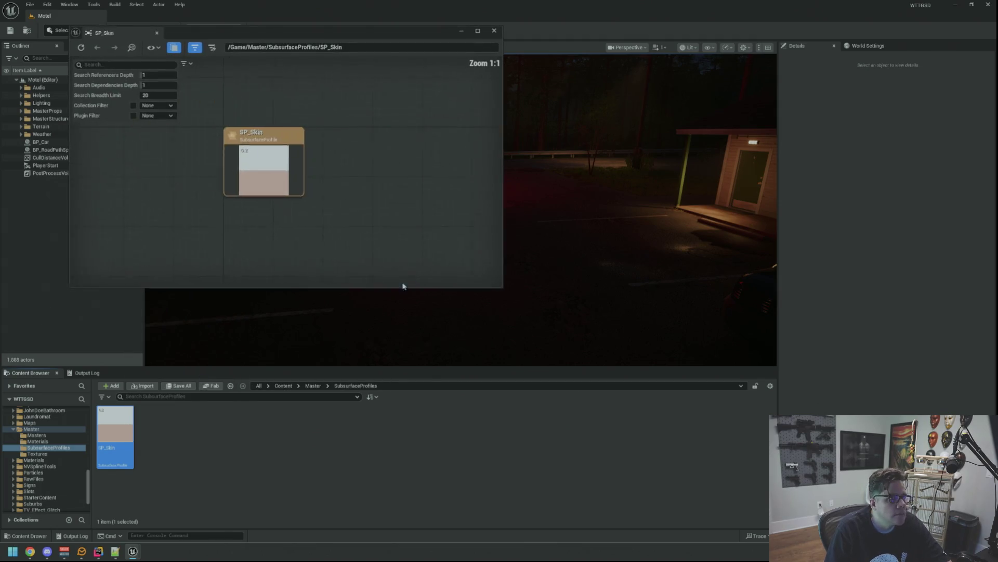
{"action": "scroll", "coordinate": [395, 194], "scroll_direction": "down", "scroll_amount": 1}
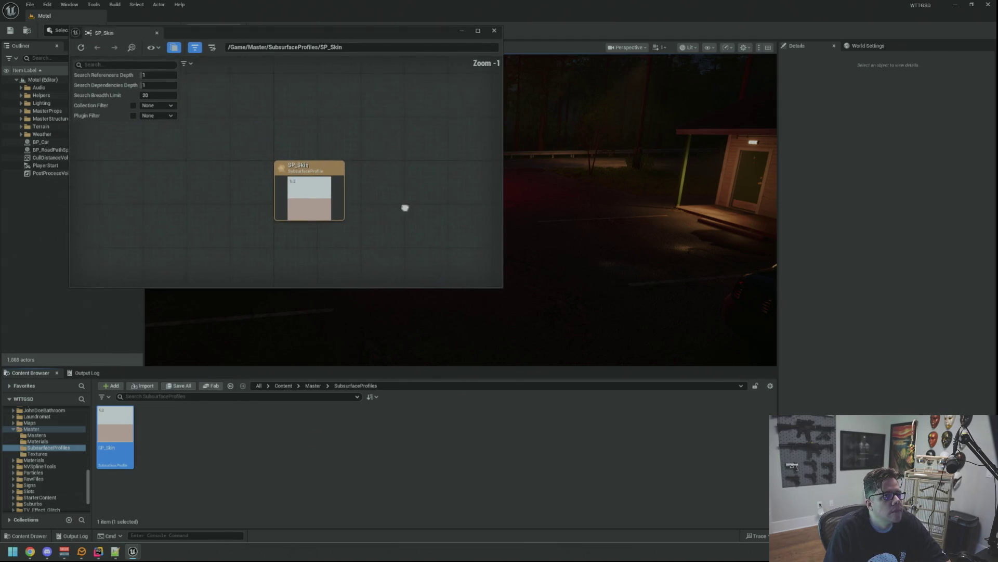
{"action": "left_click", "coordinate": [494, 30]}
{"action": "mouse_move", "coordinate": [434, 150]}
{"action": "left_mouse_down"}
{"action": "mouse_move", "coordinate": [420, 142]}
{"action": "mouse_move", "coordinate": [455, 235]}
{"action": "left_mouse_up"}
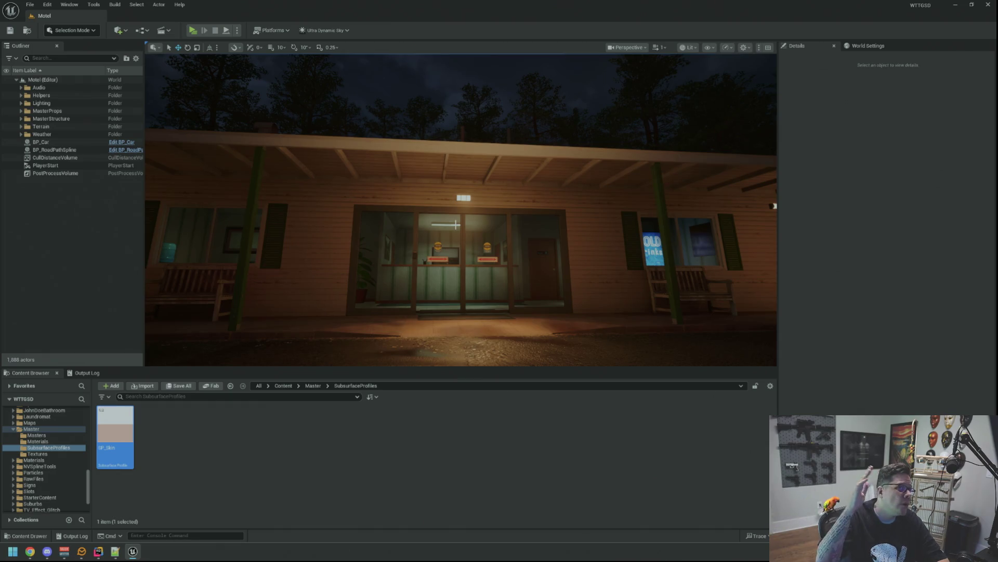
{"action": "left_click_drag", "start_coordinate": [370, 224], "coordinate": [366, 161]}
{"action": "mouse_move", "coordinate": [421, 239]}
{"action": "left_mouse_down"}
{"action": "mouse_move", "coordinate": [437, 224]}
{"action": "mouse_move", "coordinate": [436, 234]}
{"action": "mouse_move", "coordinate": [440, 135]}
{"action": "left_mouse_up"}
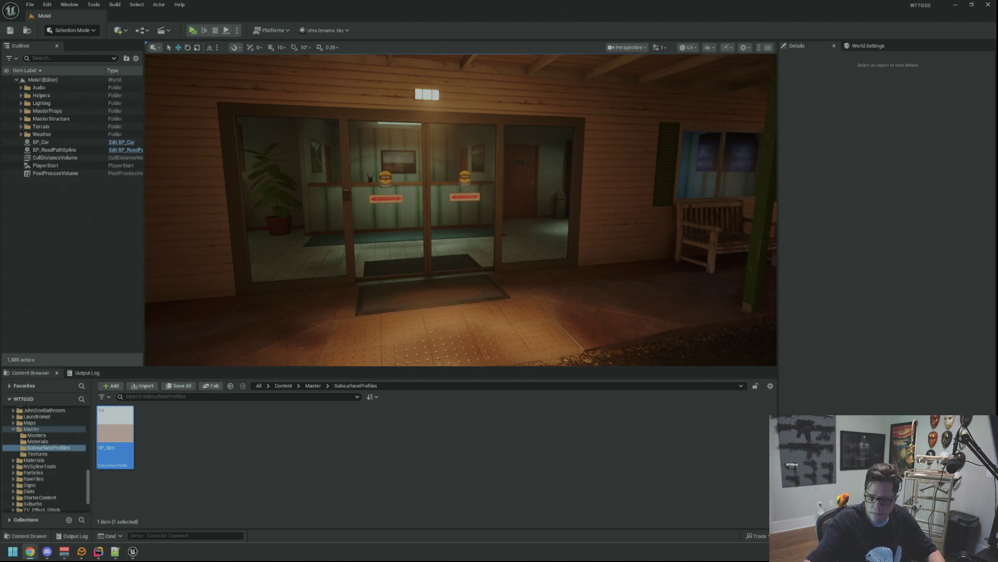
{"action": "left_click", "coordinate": [178, 417]}
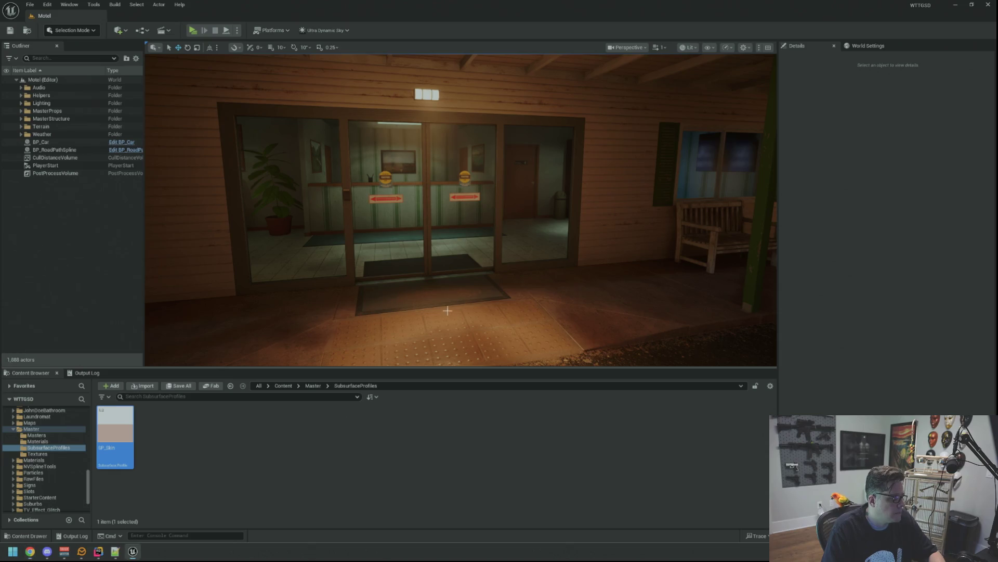
Step: Delete SP_Skin, then the emptied Textures and SubsurfaceProfiles folders
{"action": "key", "text": "Delete"}
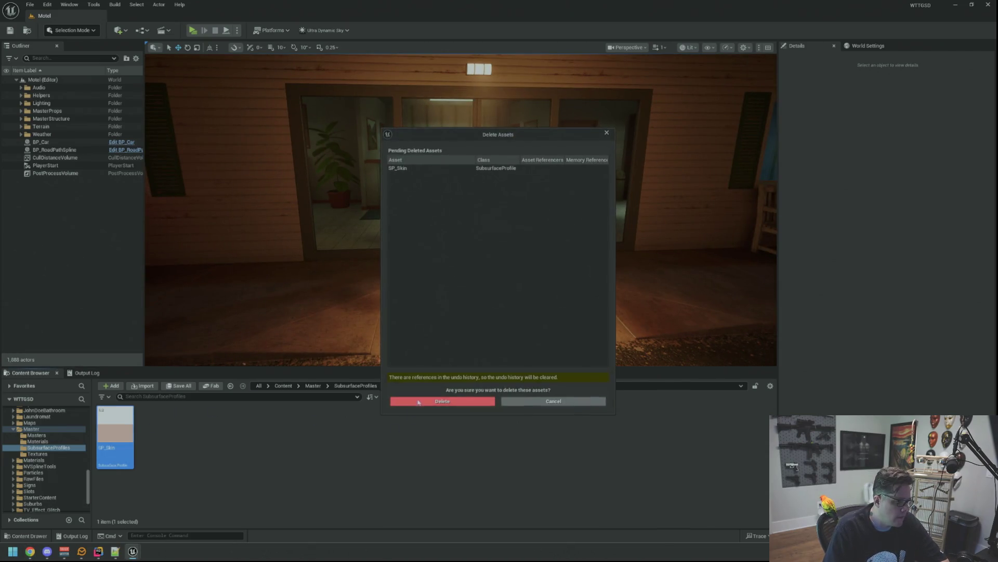
{"action": "left_click", "coordinate": [421, 403]}
{"action": "left_click", "coordinate": [62, 454]}
{"action": "key", "text": "Delete"}
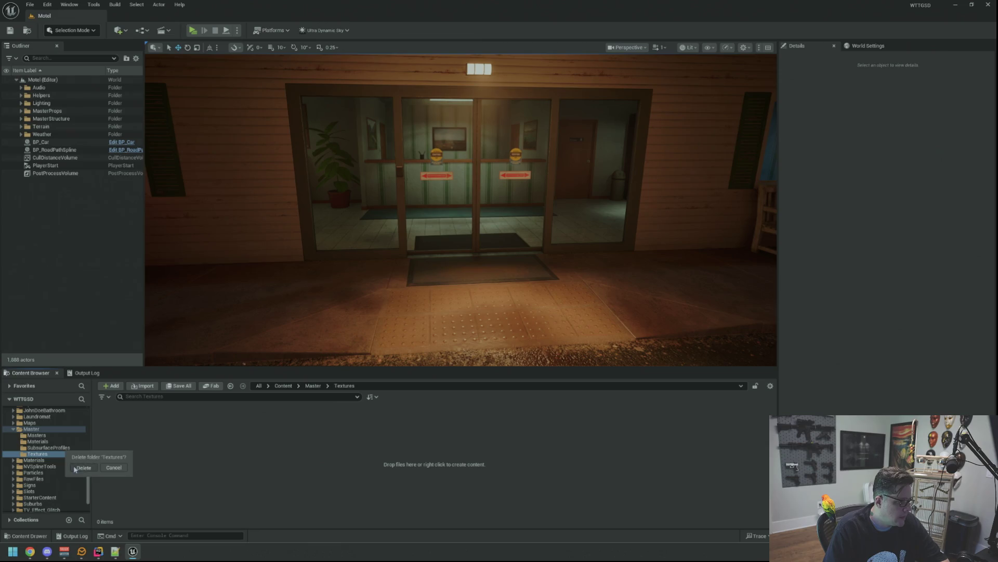
{"action": "left_click", "coordinate": [75, 469]}
{"action": "left_click", "coordinate": [78, 448]}
{"action": "key", "text": "Delete"}
{"action": "left_click", "coordinate": [104, 469]}
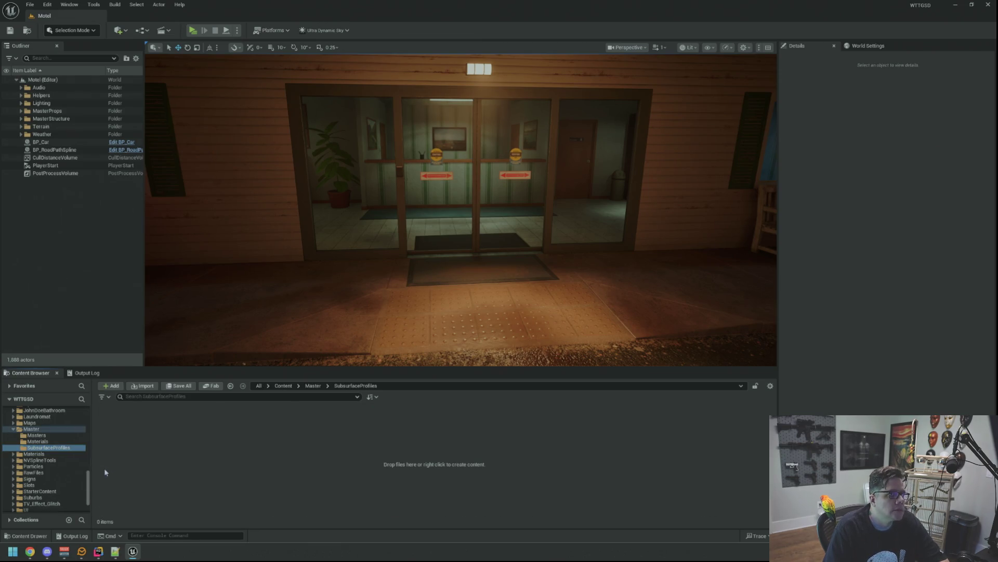
Step: Delete the Materials, Masters and Master folders, then minimize the editor
{"action": "left_click", "coordinate": [41, 441]}
{"action": "key", "text": "Delete"}
{"action": "key", "text": "Return"}
{"action": "left_click", "coordinate": [52, 436]}
{"action": "key", "text": "Delete"}
{"action": "left_click", "coordinate": [174, 469]}
{"action": "key", "text": "Delete"}
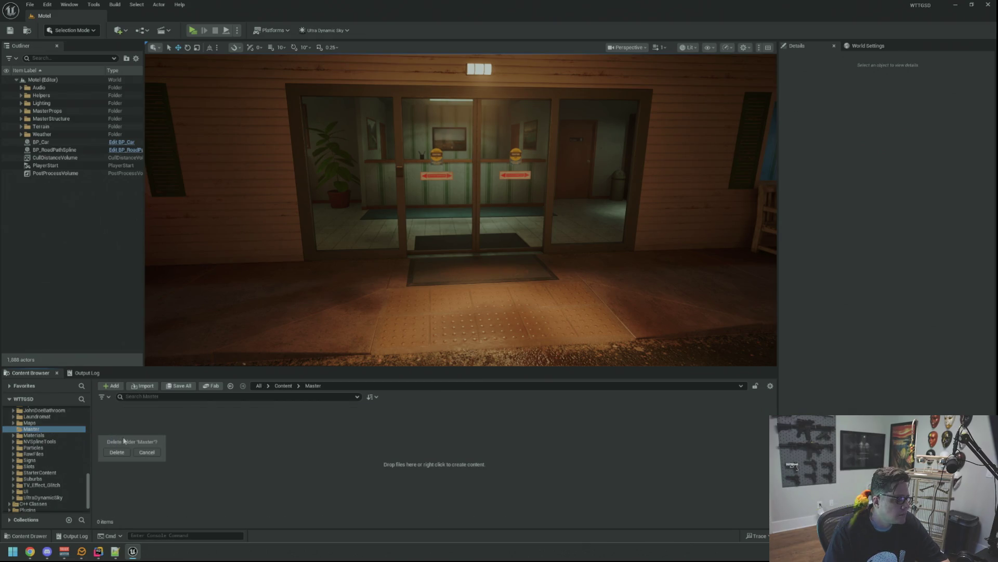
{"action": "left_click", "coordinate": [124, 452]}
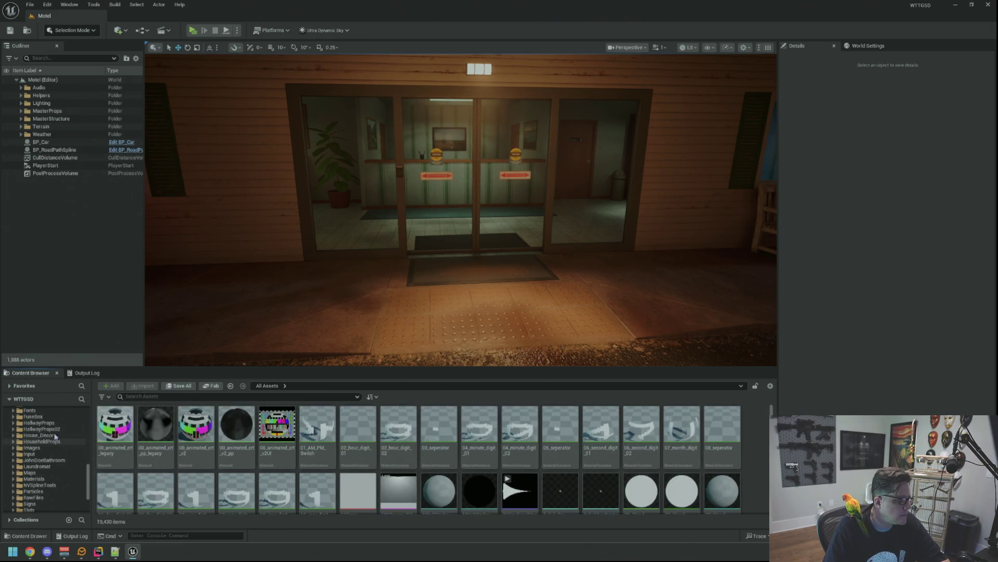
{"action": "scroll", "coordinate": [306, 255], "scroll_direction": "down", "scroll_amount": 10}
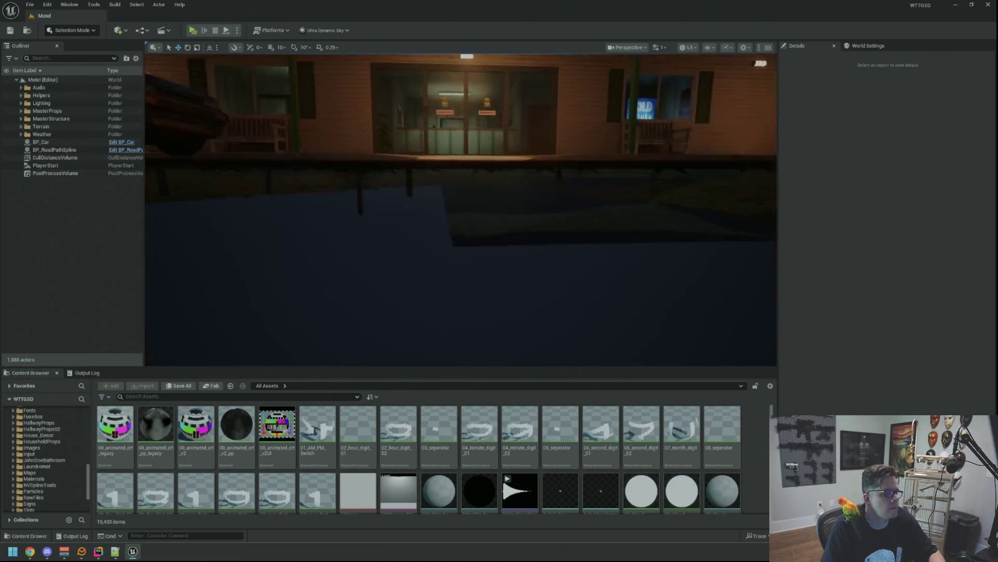
{"action": "left_click", "coordinate": [955, 5]}
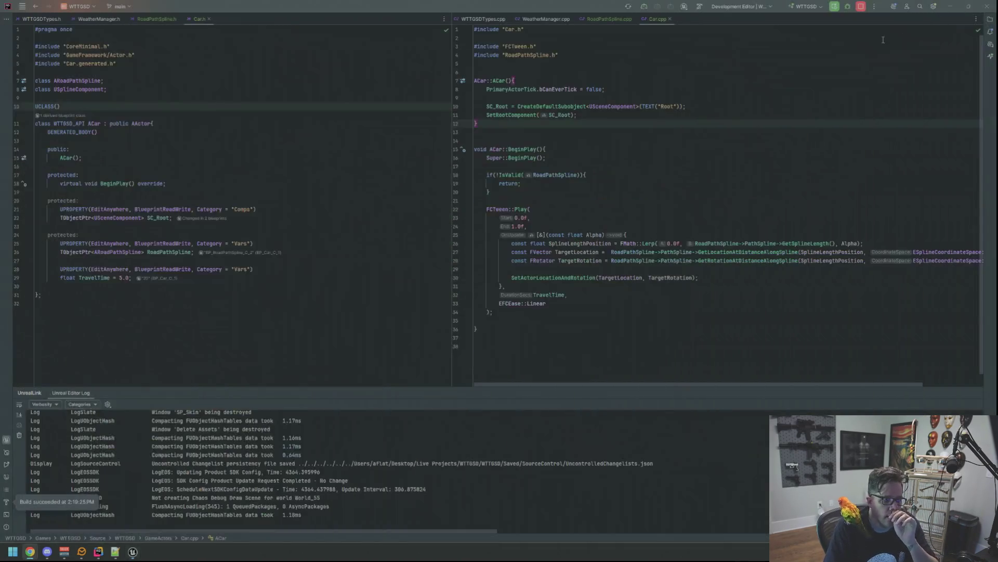
Step: Launch GitHub Desktop by searching 'github' from the desktop
{"action": "left_click", "coordinate": [950, 6]}
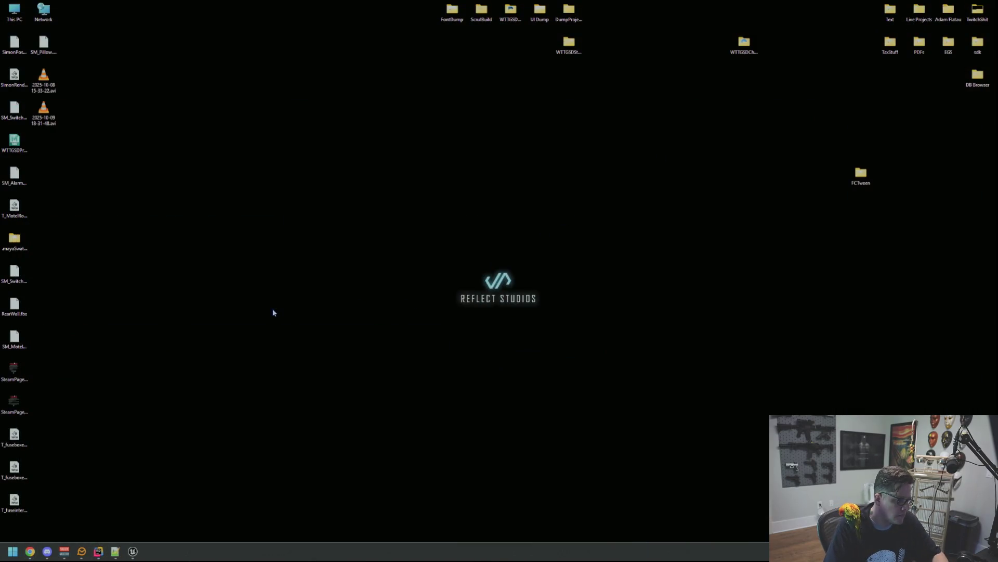
{"action": "key", "text": "super"}
{"action": "type", "text": "github"}
{"action": "key", "text": "Return"}
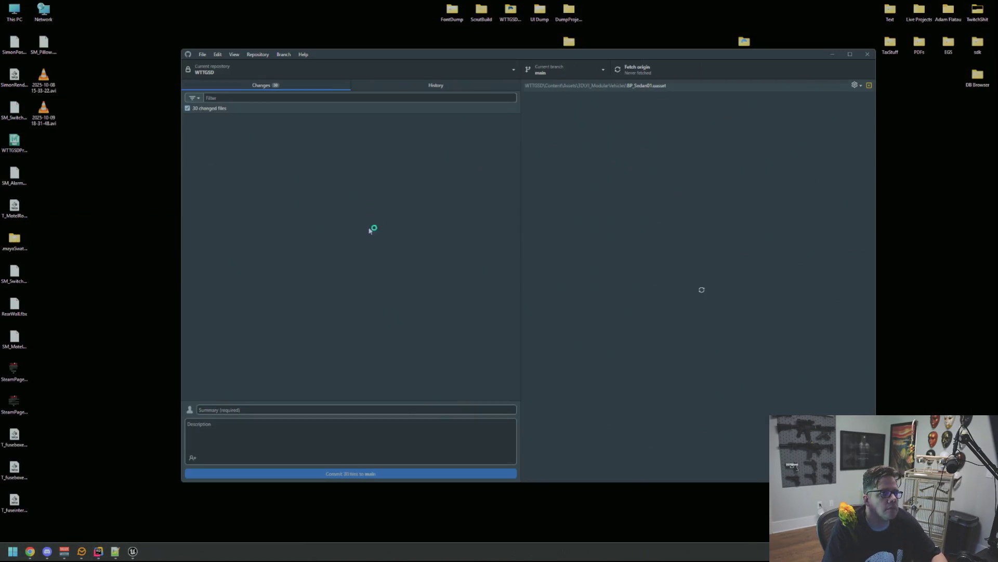
Step: Commit the 30 files to main with summary 'qq', push to origin, and return to Unreal
{"action": "left_click", "coordinate": [295, 409]}
{"action": "type", "text": "qq"}
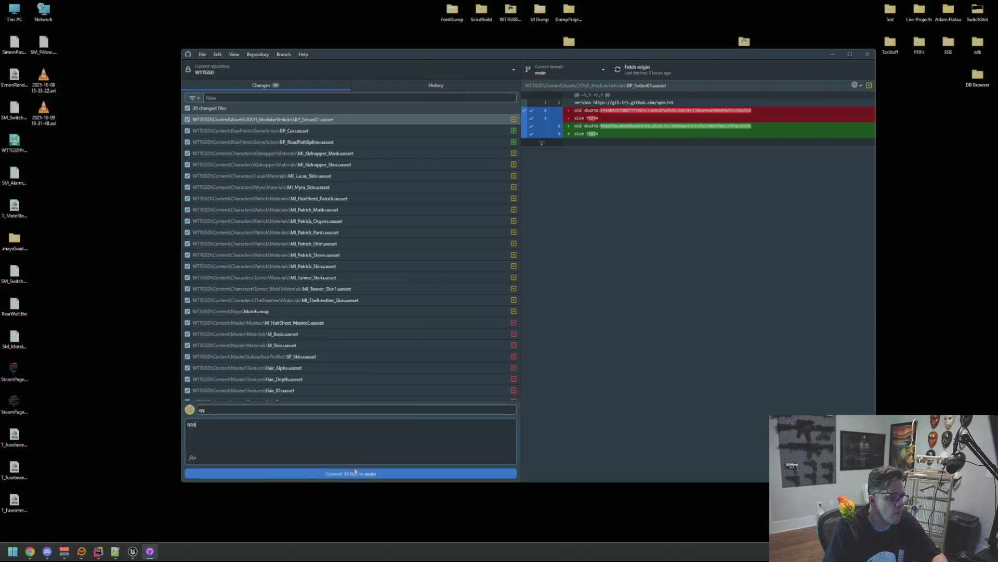
{"action": "left_click", "coordinate": [355, 472]}
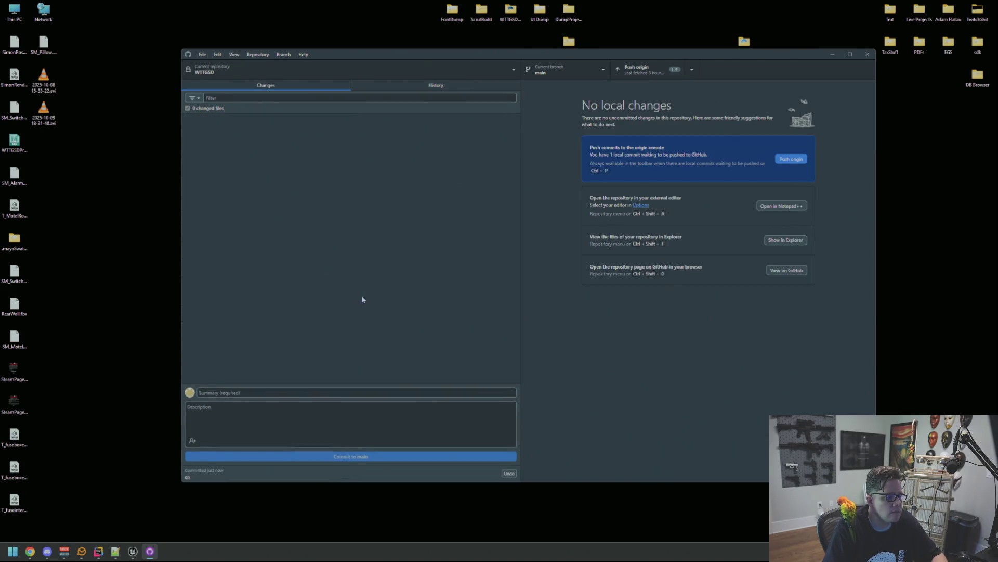
{"action": "left_click", "coordinate": [637, 69]}
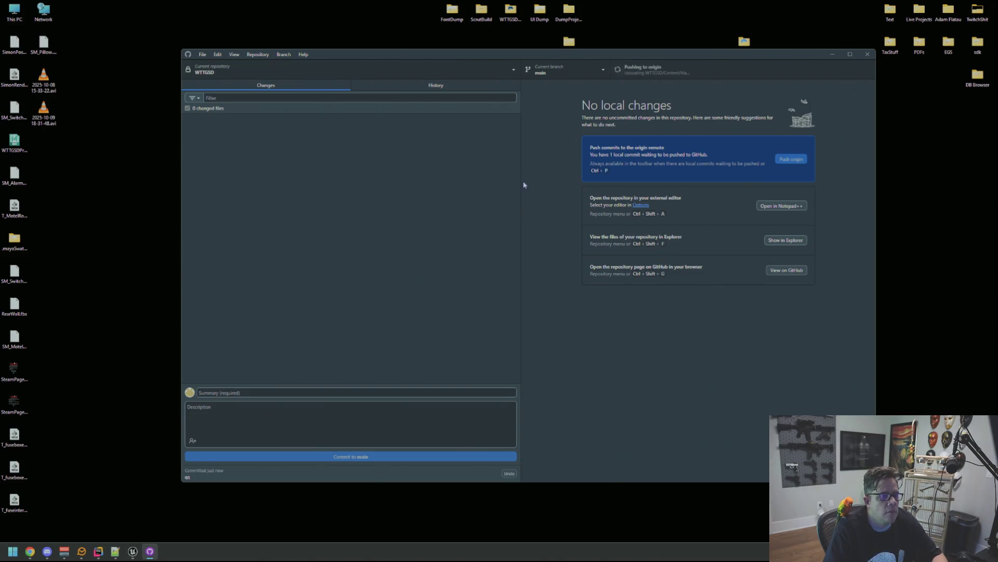
{"action": "left_click", "coordinate": [867, 54]}
{"action": "left_click", "coordinate": [133, 551]}
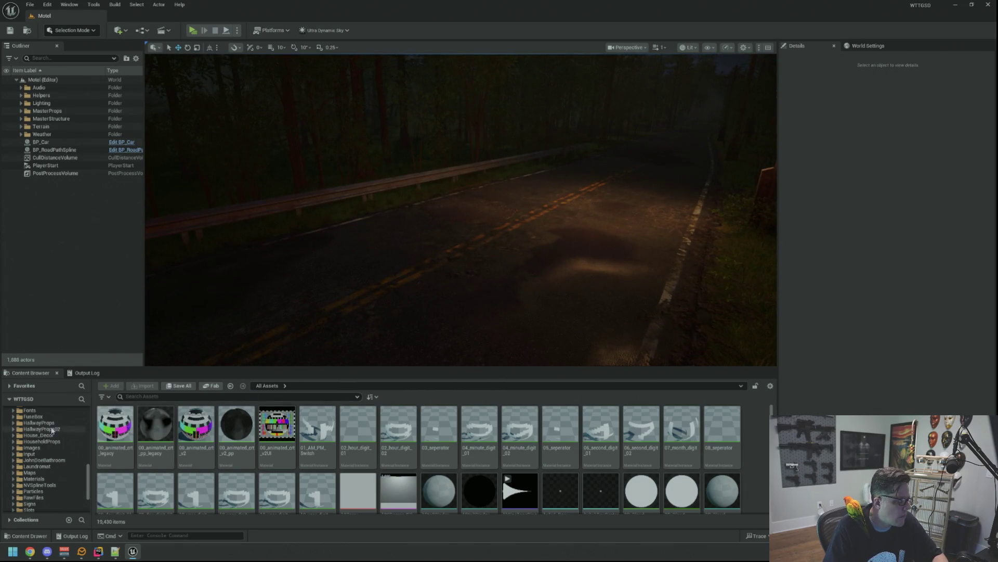
Step: Browse the content folders (Characters, HallwayProps02, Materials, Maps) and clear the car selection
{"action": "scroll", "coordinate": [52, 429], "scroll_direction": "up", "scroll_amount": 10}
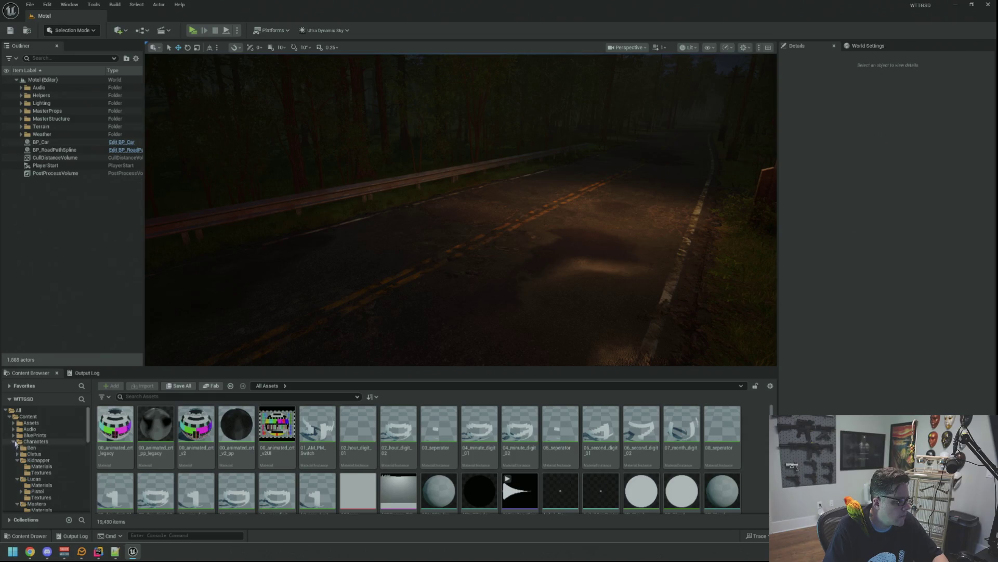
{"action": "left_click", "coordinate": [14, 441]}
{"action": "left_click", "coordinate": [32, 442]}
{"action": "left_click", "coordinate": [42, 491]}
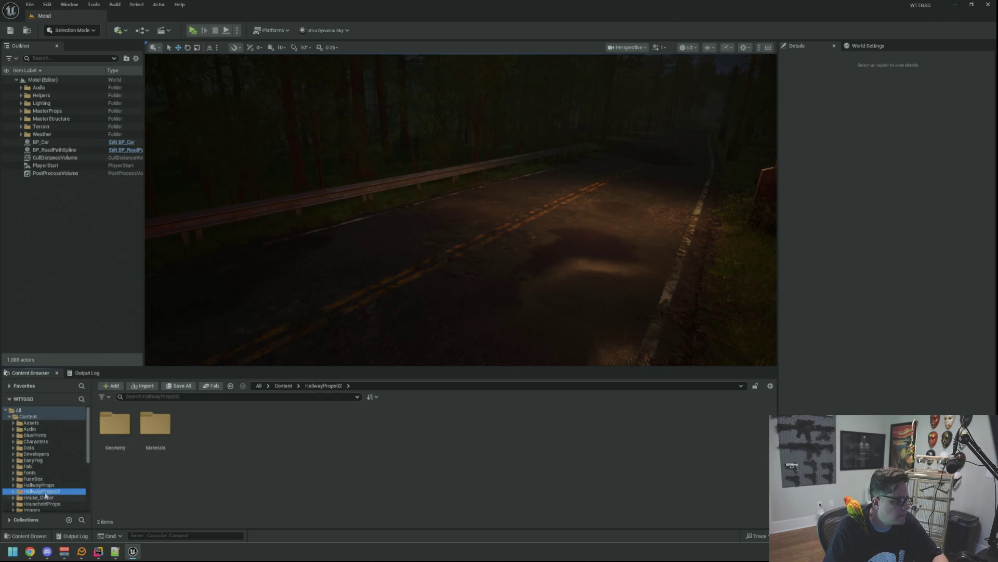
{"action": "key", "text": "Down"}
{"action": "key", "text": "Down"}
{"action": "key", "text": "Down"}
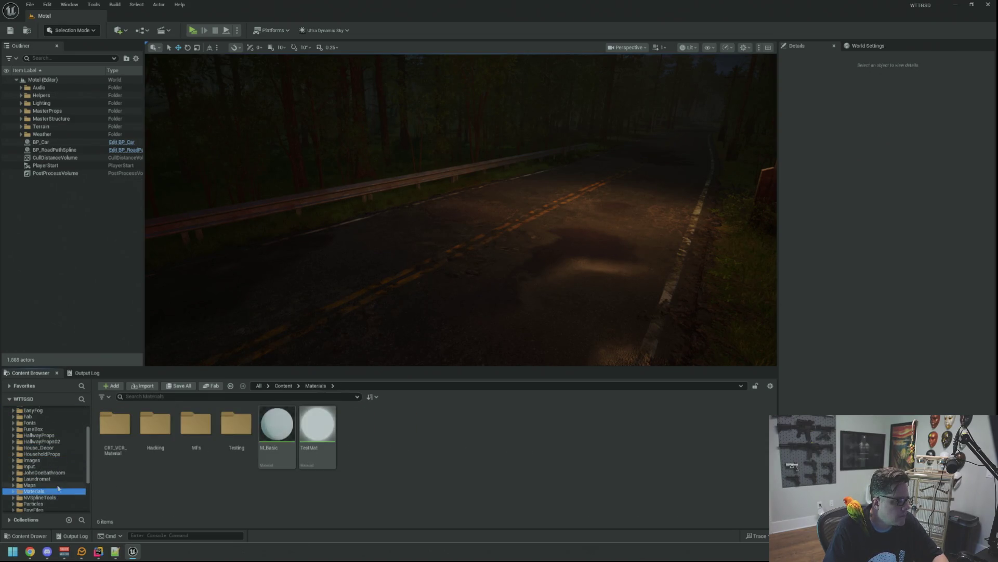
{"action": "key", "text": "Up"}
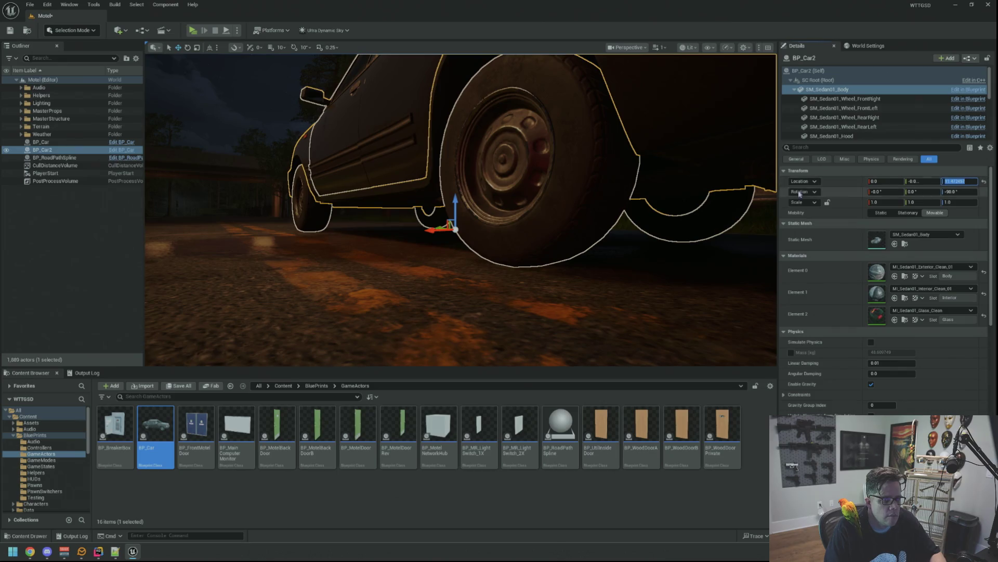
{"action": "key", "text": "Escape"}
Step: Select BP_Car2 and undo the accidental lift of the whole car
{"action": "mouse_move", "coordinate": [328, 244]}
{"action": "left_mouse_down"}
{"action": "mouse_move", "coordinate": [301, 245]}
{"action": "mouse_move", "coordinate": [327, 244]}
{"action": "left_mouse_up"}
{"action": "left_click_drag", "start_coordinate": [499, 172], "coordinate": [488, 171]}
{"action": "left_click", "coordinate": [499, 172]}
{"action": "mouse_move", "coordinate": [458, 208]}
{"action": "left_mouse_down"}
{"action": "mouse_move", "coordinate": [437, 208]}
{"action": "mouse_move", "coordinate": [426, 182]}
{"action": "left_mouse_up"}
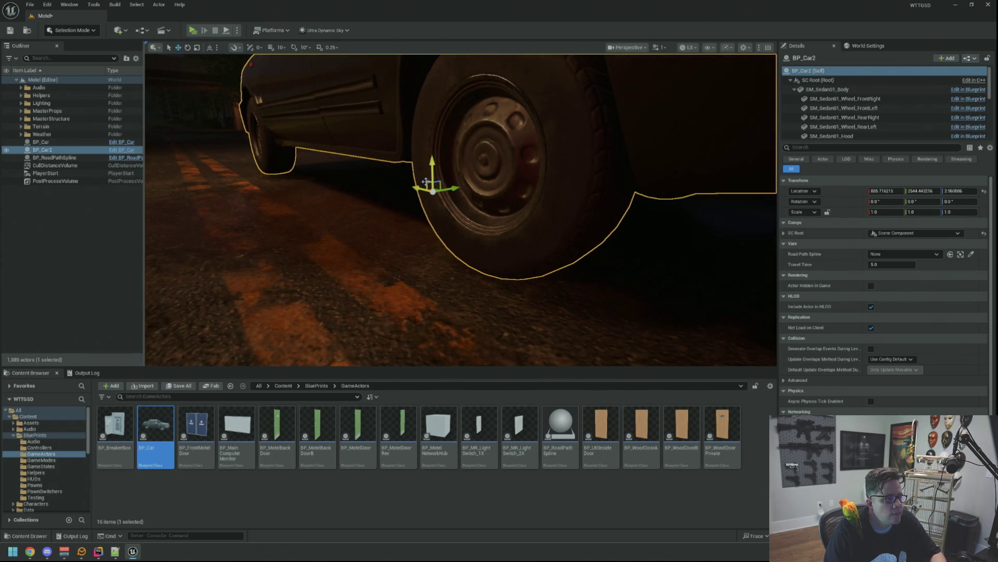
{"action": "key", "text": "ctrl+z"}
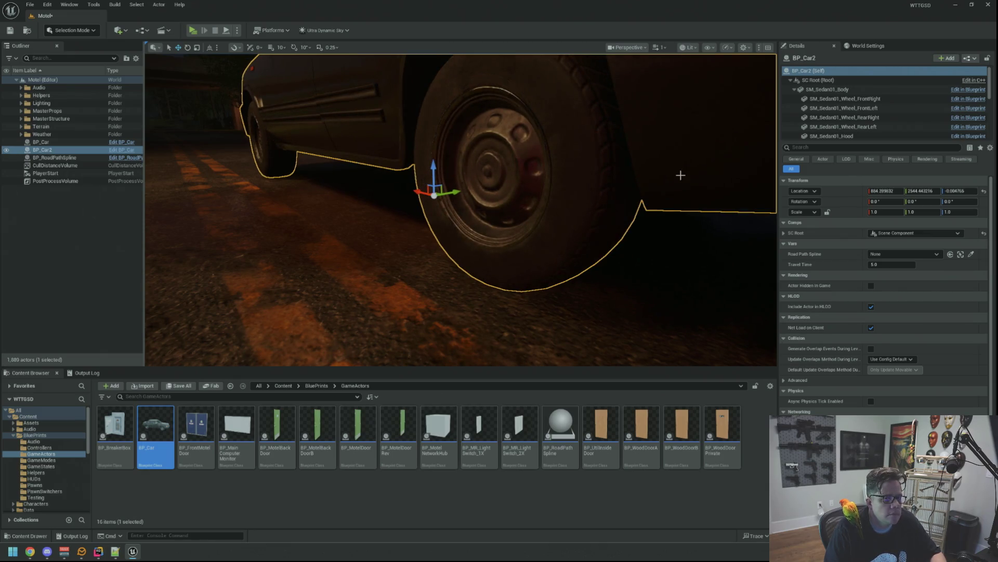
Step: Drag the SM_Sedan01_Body component up to about Z 10.24 above the front wheel
{"action": "left_click", "coordinate": [828, 89]}
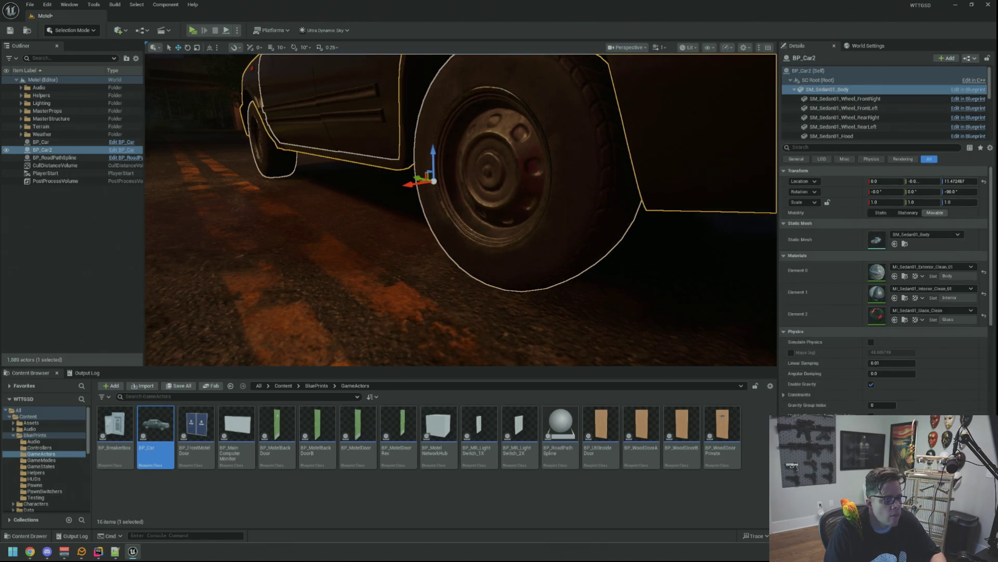
{"action": "scroll", "coordinate": [442, 156], "scroll_direction": "up", "scroll_amount": 5}
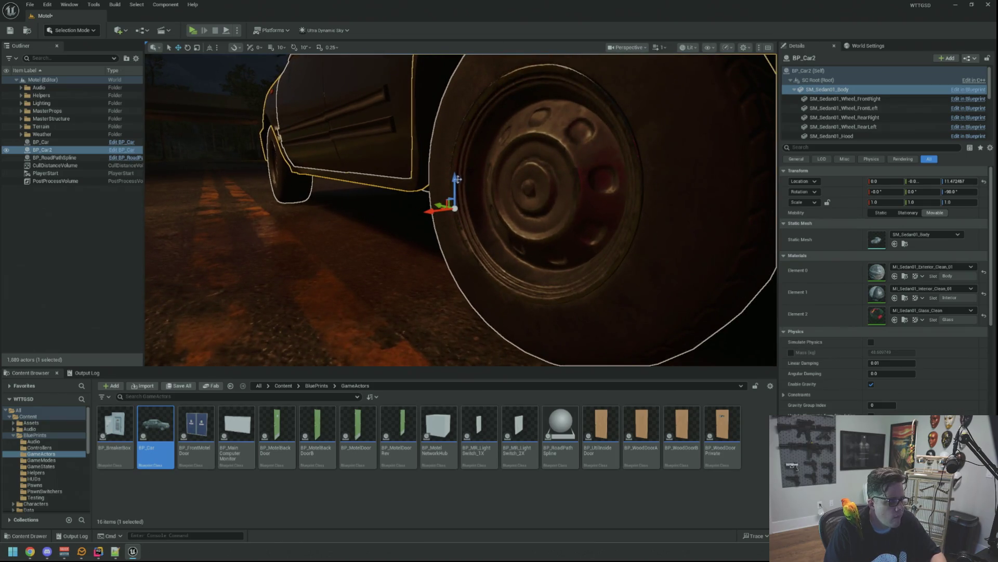
{"action": "mouse_move", "coordinate": [455, 183]}
{"action": "left_mouse_down"}
{"action": "mouse_move", "coordinate": [447, 203]}
{"action": "mouse_move", "coordinate": [416, 197]}
{"action": "left_mouse_up"}
{"action": "left_click_drag", "start_coordinate": [583, 198], "coordinate": [583, 199]}
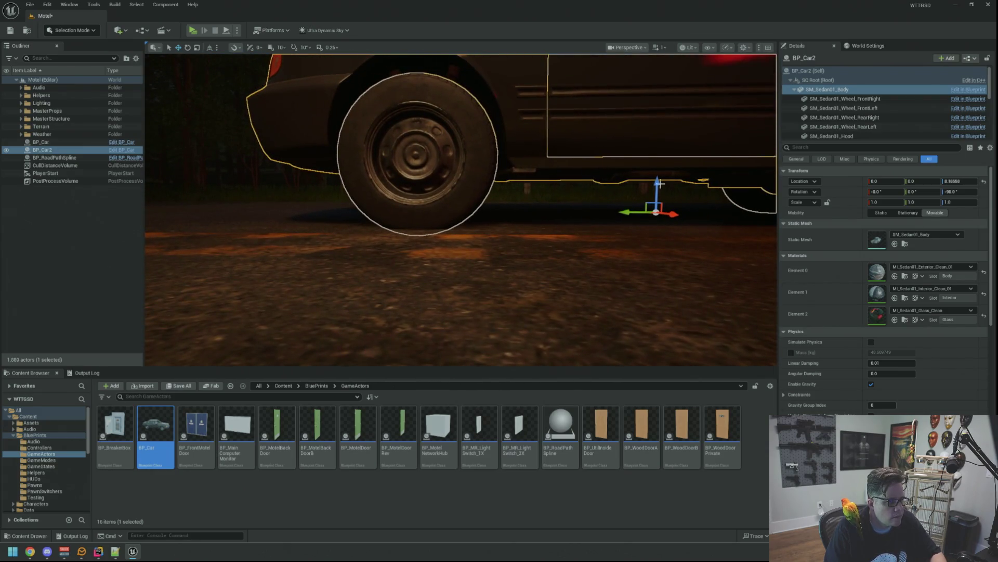
{"action": "left_click_drag", "start_coordinate": [657, 180], "coordinate": [658, 177]}
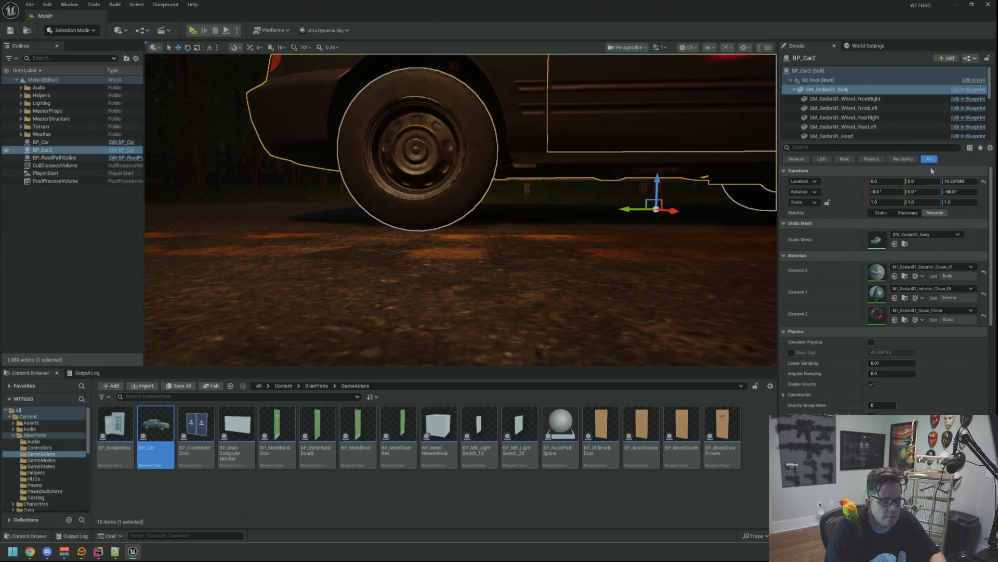
{"action": "mouse_move", "coordinate": [190, 249]}
{"action": "left_mouse_down"}
{"action": "mouse_move", "coordinate": [280, 258]}
{"action": "mouse_move", "coordinate": [291, 255]}
{"action": "mouse_move", "coordinate": [288, 230]}
{"action": "left_mouse_up"}
{"action": "left_click", "coordinate": [288, 230]}
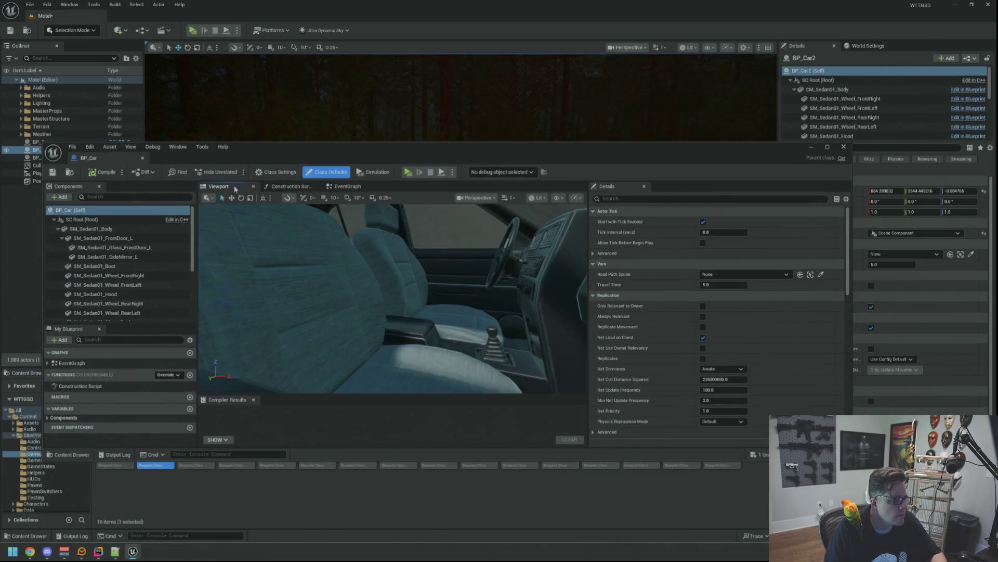
Step: Set the Blueprint's sedan body Location Z to 10.237969 and close the Blueprint
{"action": "left_click", "coordinate": [468, 263]}
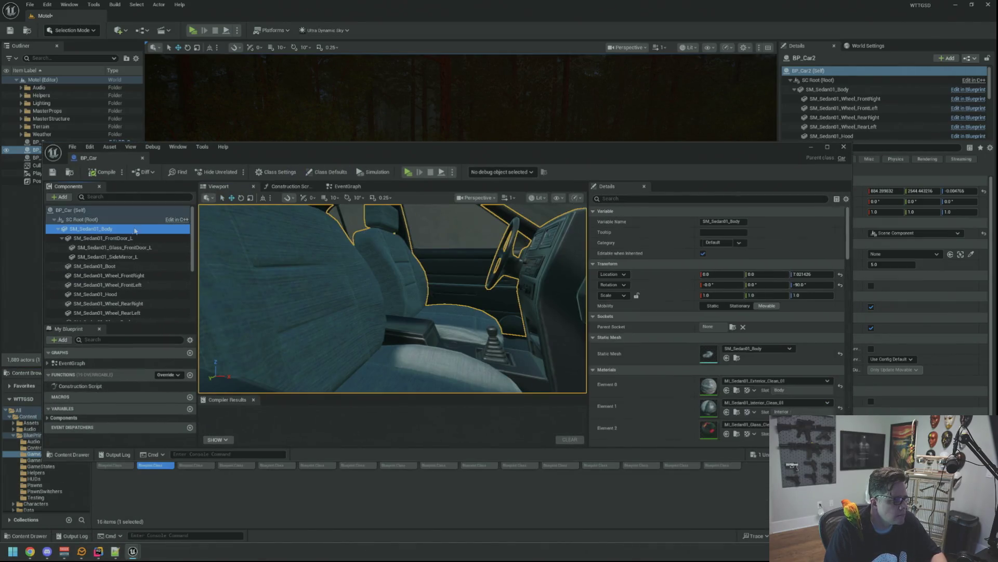
{"action": "left_click_drag", "start_coordinate": [811, 274], "coordinate": [827, 274]}
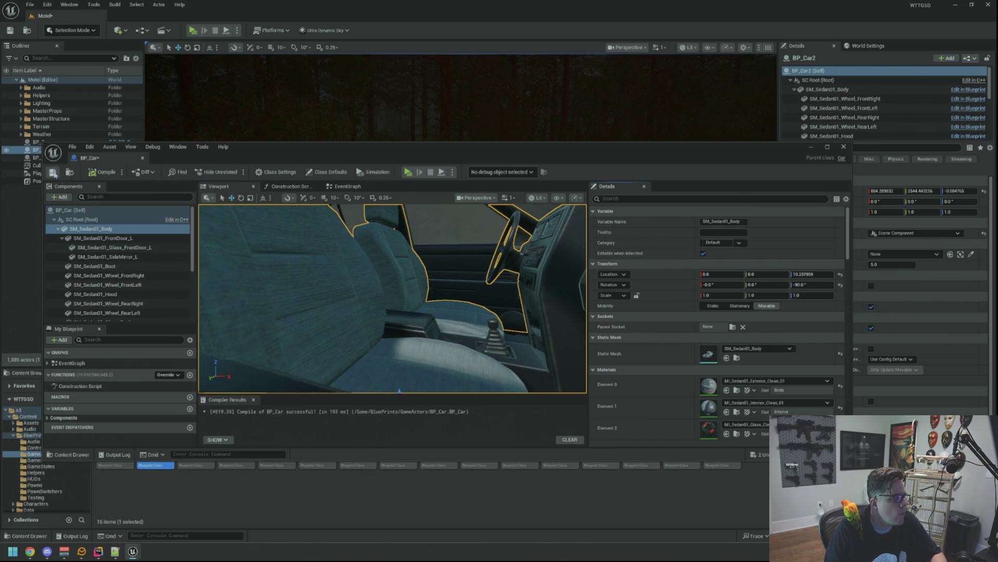
{"action": "left_click", "coordinate": [143, 157]}
Step: Check the sedan body components of BP_Car2 and BP_Car, and save the Motel level
{"action": "left_click", "coordinate": [52, 150]}
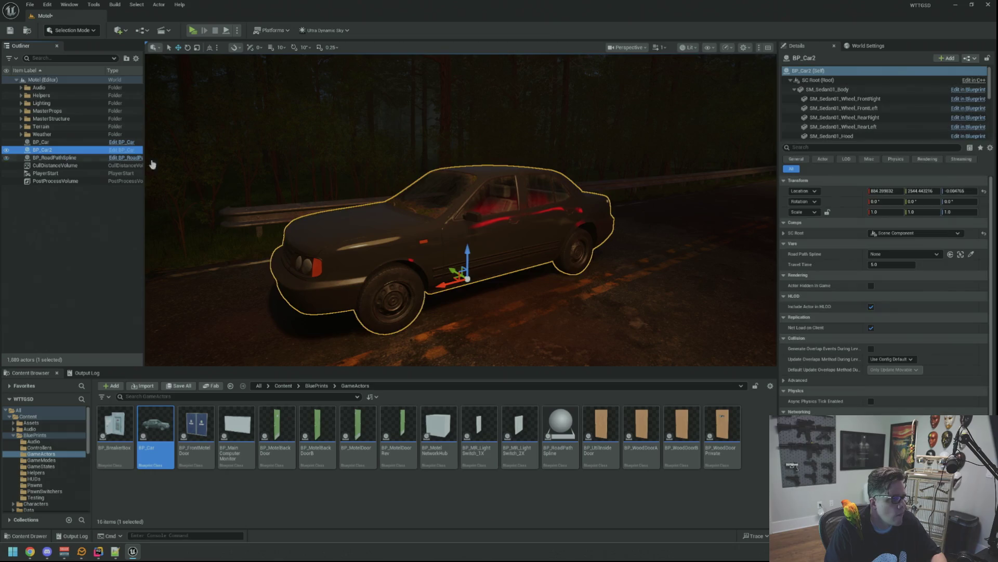
{"action": "left_click", "coordinate": [828, 89]}
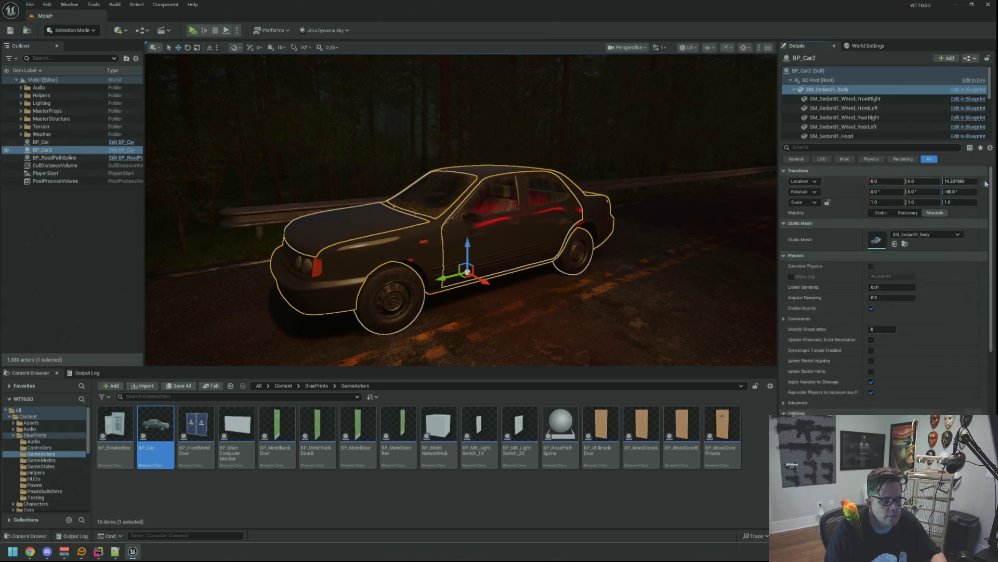
{"action": "left_click", "coordinate": [11, 30]}
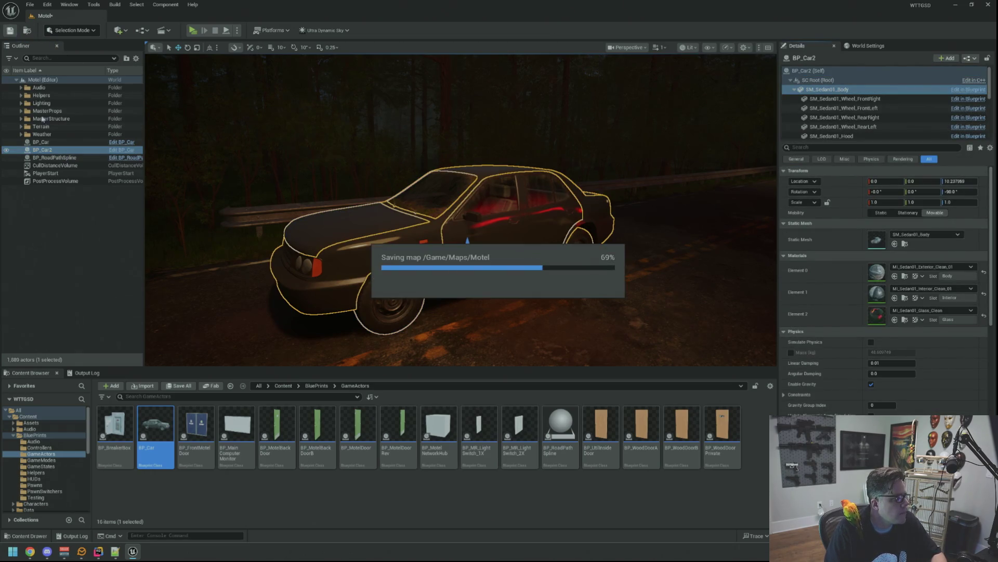
{"action": "left_click", "coordinate": [41, 142]}
{"action": "left_click", "coordinate": [988, 194]}
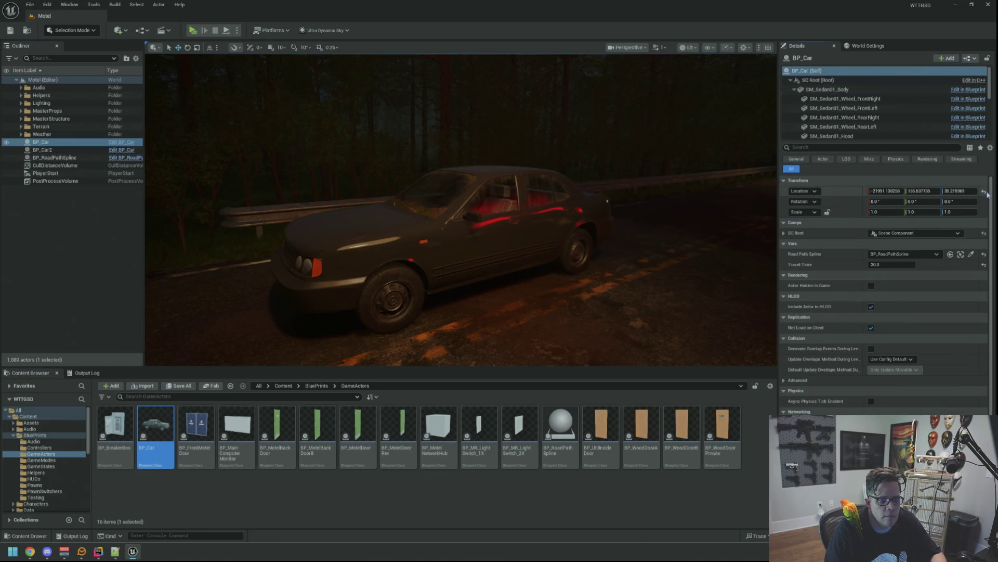
{"action": "left_click", "coordinate": [828, 89]}
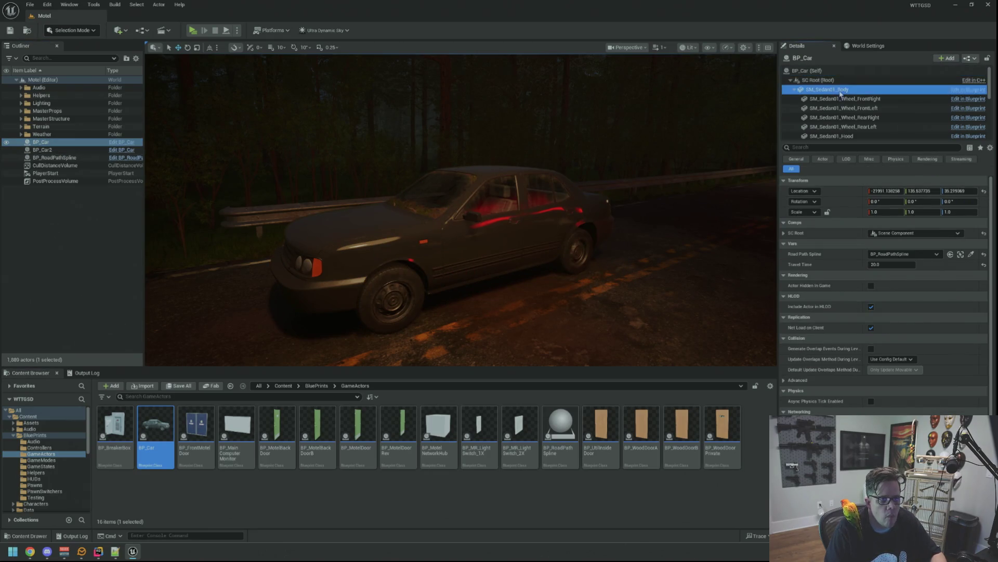
{"action": "key", "text": "Escape"}
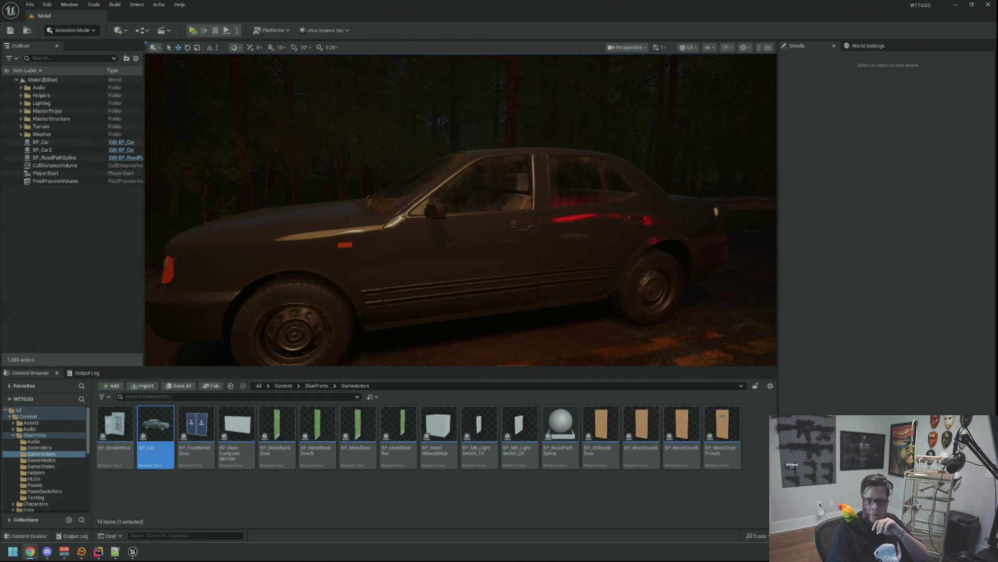
{"action": "scroll", "coordinate": [653, 169], "scroll_direction": "down", "scroll_amount": 2}
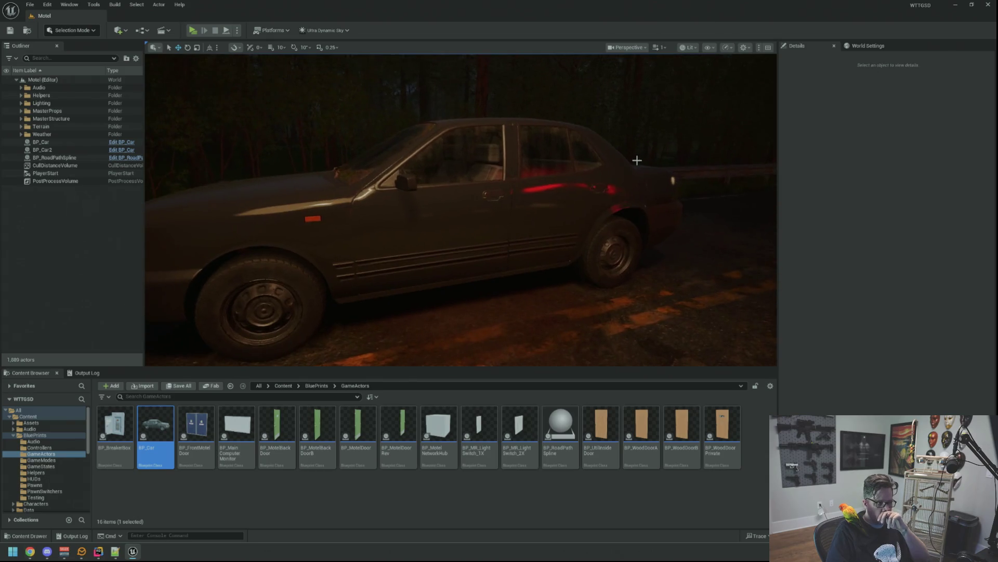
{"action": "scroll", "coordinate": [572, 139], "scroll_direction": "down", "scroll_amount": 4}
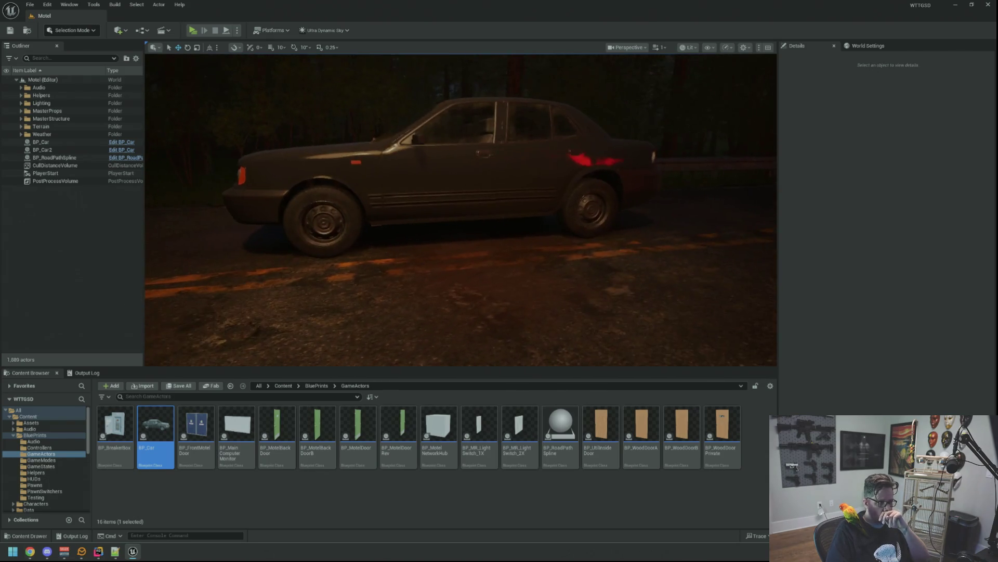
{"action": "scroll", "coordinate": [574, 136], "scroll_direction": "up", "scroll_amount": 2}
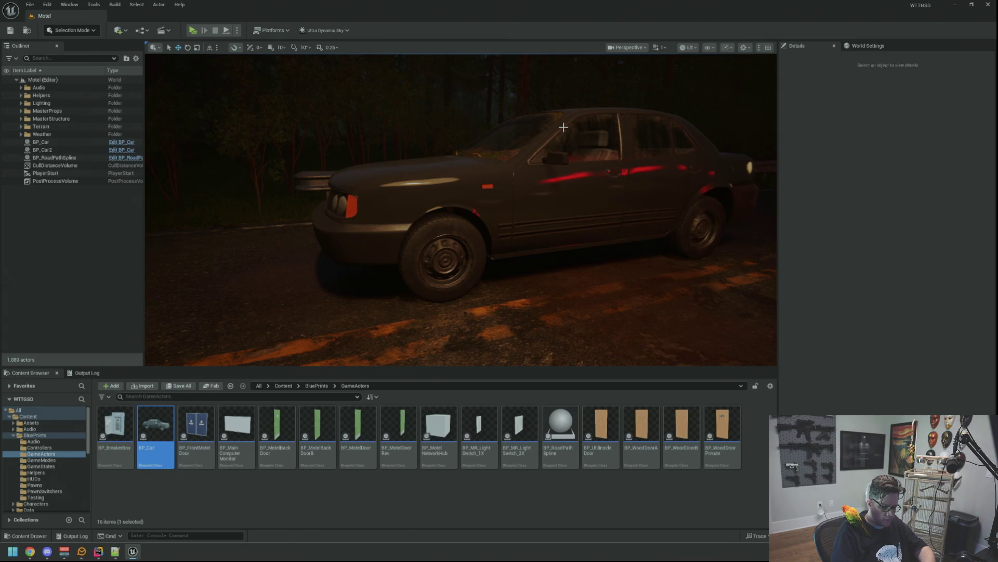
{"action": "left_click_drag", "start_coordinate": [616, 79], "coordinate": [508, 223]}
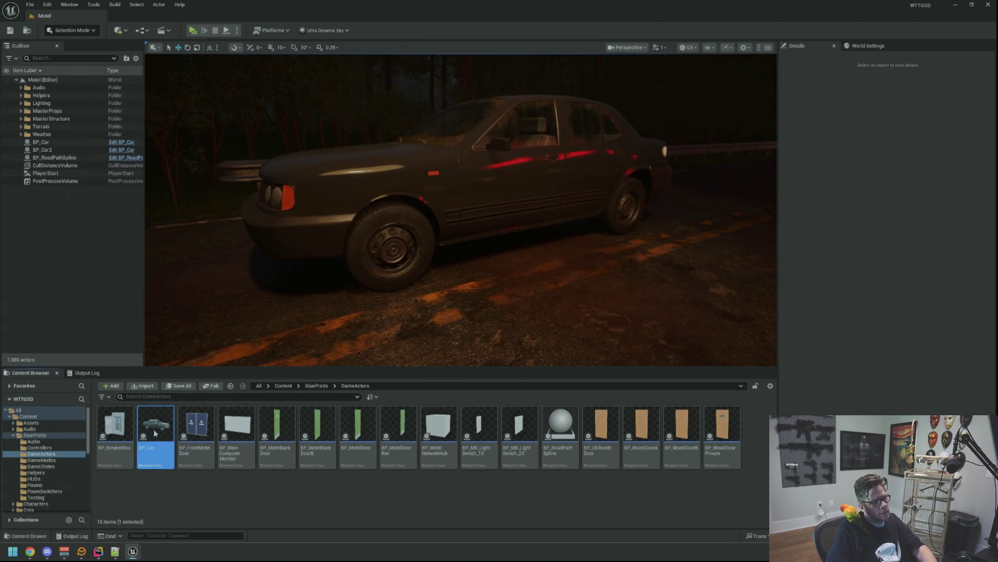
Step: Open the BP_Car Blueprint and view the car in its preview
{"action": "double_click", "coordinate": [155, 433]}
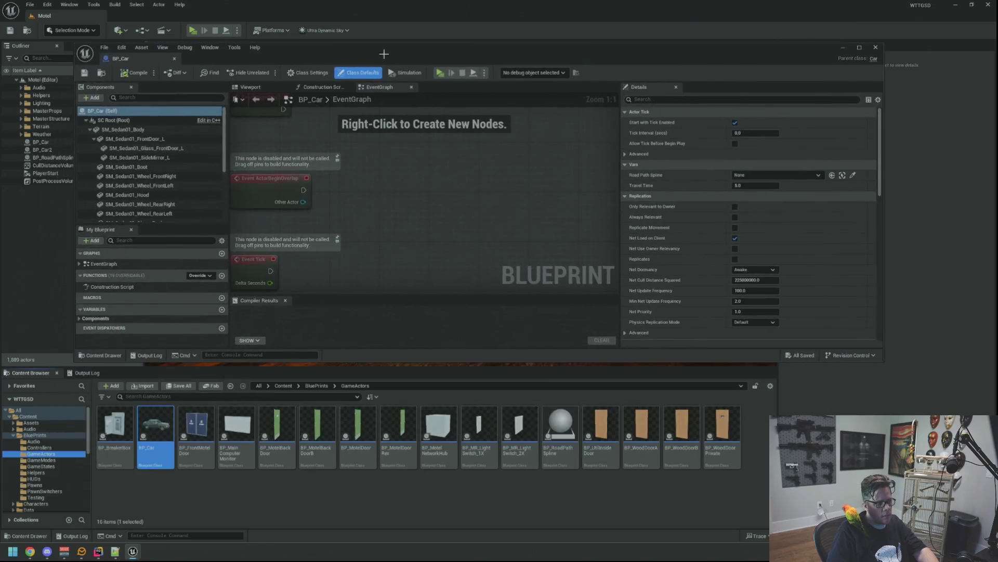
{"action": "left_click", "coordinate": [250, 87]}
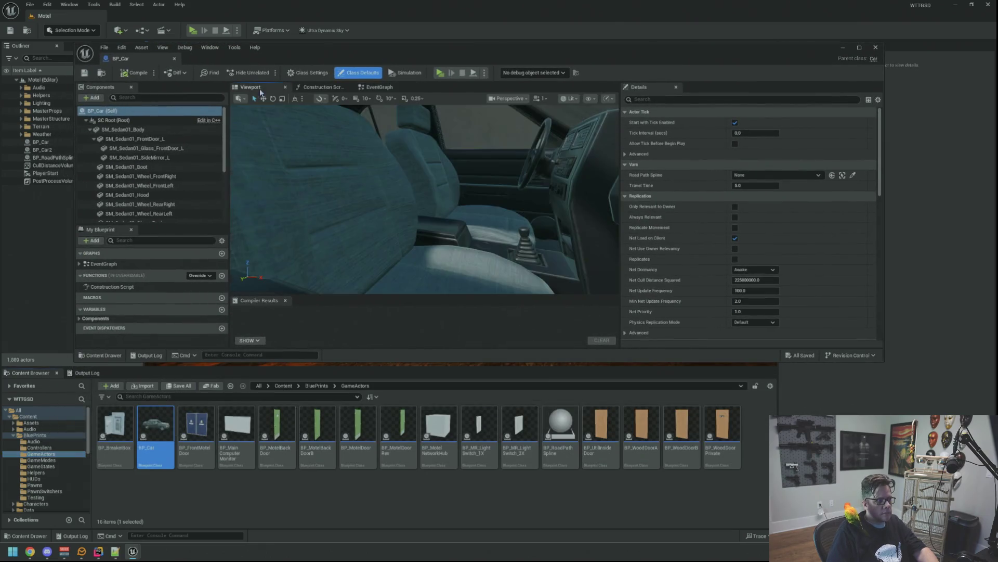
{"action": "left_click", "coordinate": [34, 435], "text": "ctrl"}
{"action": "mouse_move", "coordinate": [391, 230]}
{"action": "left_mouse_down"}
{"action": "mouse_move", "coordinate": [391, 197]}
{"action": "mouse_move", "coordinate": [391, 229]}
{"action": "left_mouse_up"}
{"action": "scroll", "coordinate": [61, 456], "scroll_direction": "down", "scroll_amount": 5}
{"action": "scroll", "coordinate": [60, 456], "scroll_direction": "down", "scroll_amount": 2}
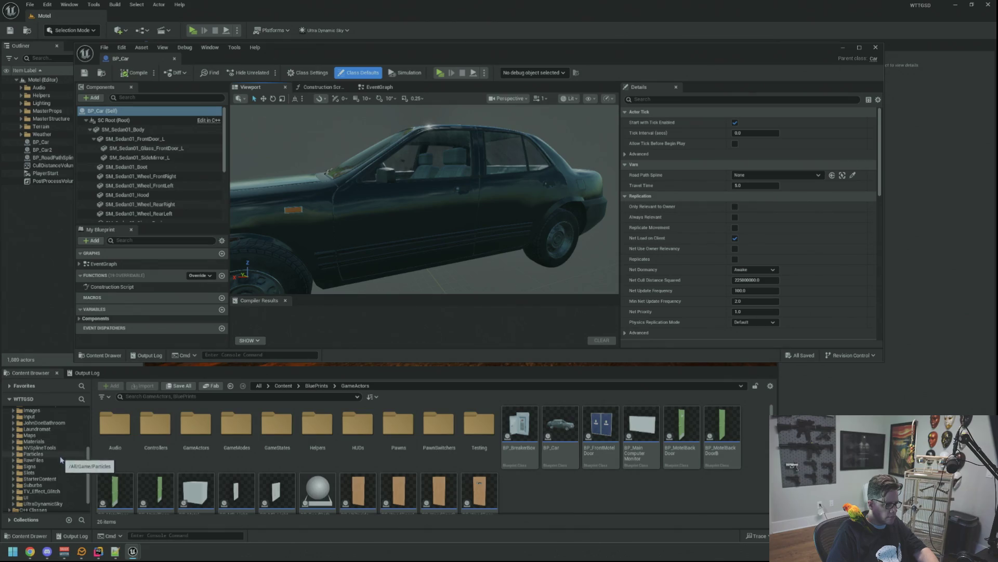
Step: Show the Materials folder, peek into Testing, and select M_Basic for its actions
{"action": "left_click", "coordinate": [54, 442]}
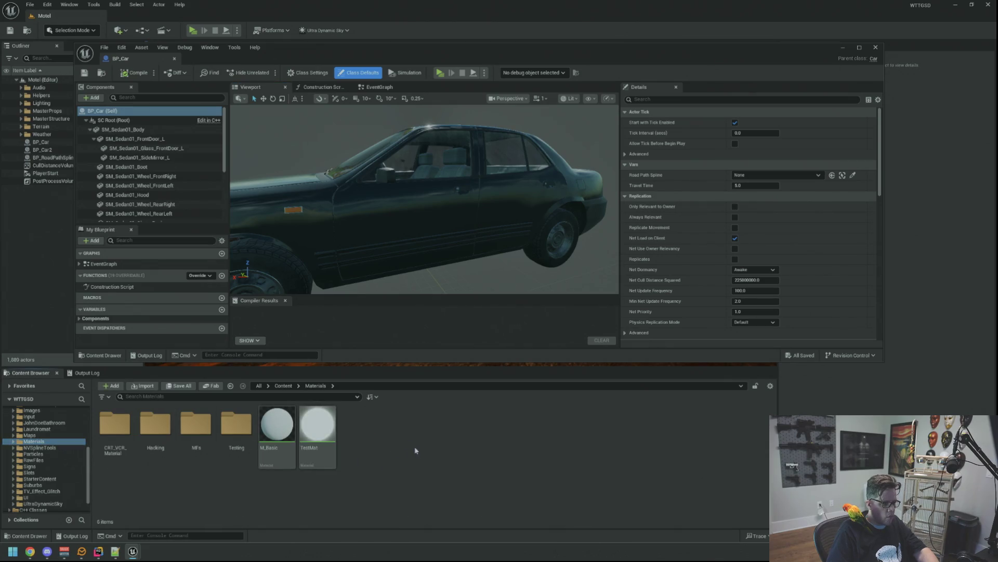
{"action": "double_click", "coordinate": [236, 424]}
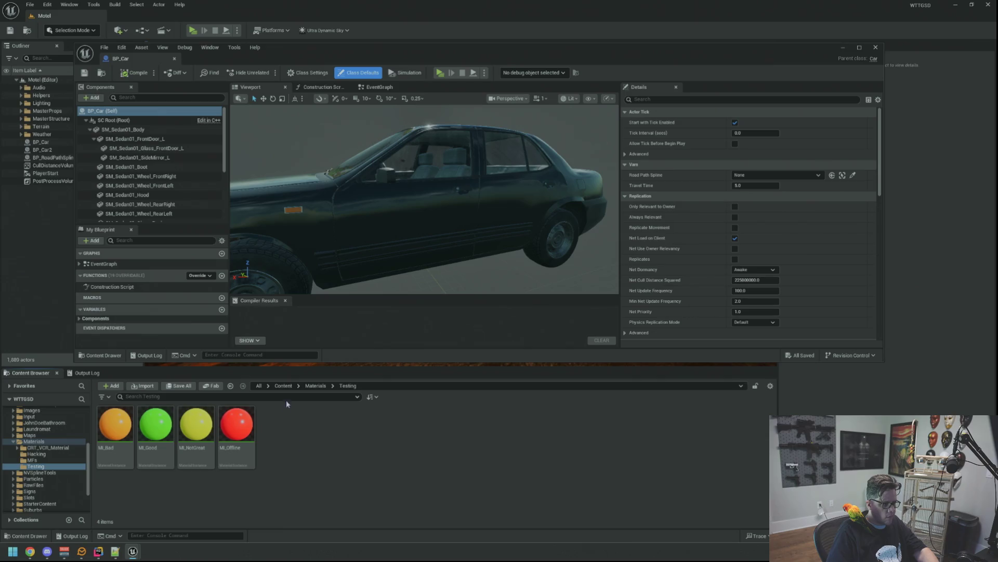
{"action": "left_click", "coordinate": [312, 385]}
{"action": "left_click", "coordinate": [280, 421]}
{"action": "right_click", "coordinate": [280, 421]}
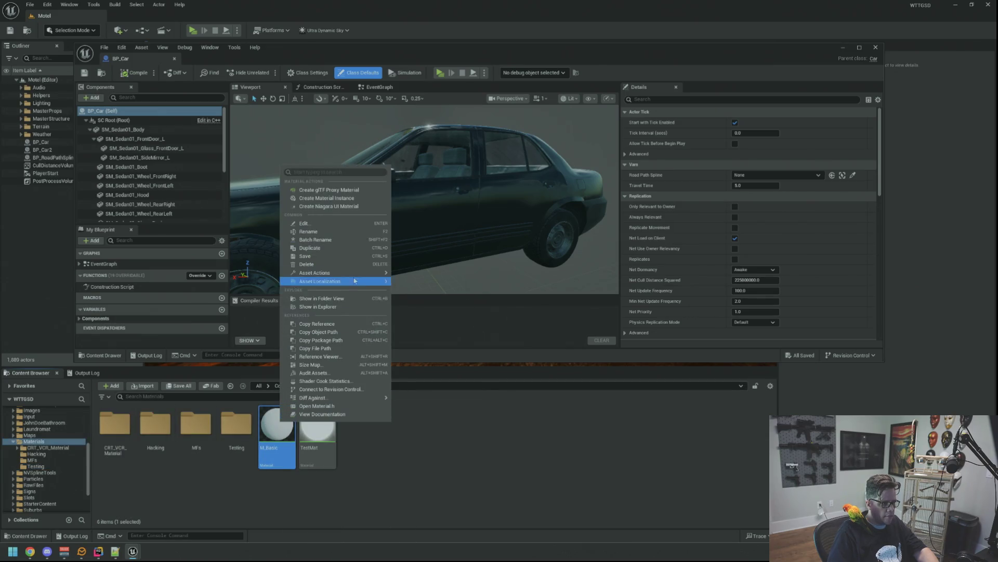
Step: Create a material instance of M_Basic named MI_BlackWindowTint
{"action": "left_click", "coordinate": [356, 198]}
{"action": "type", "text": "MI_"}
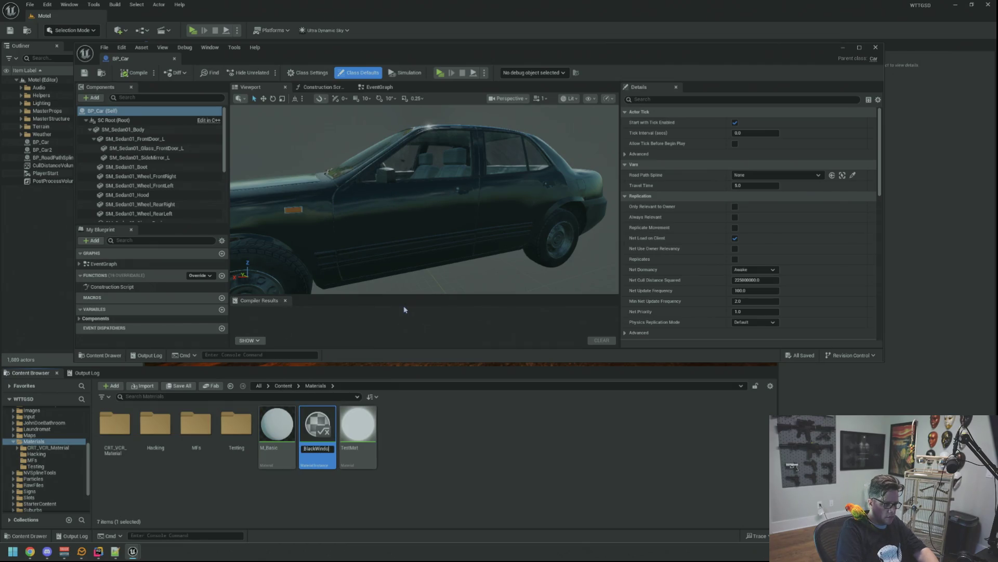
{"action": "type", "text": "nt"}
{"action": "key", "text": "Return"}
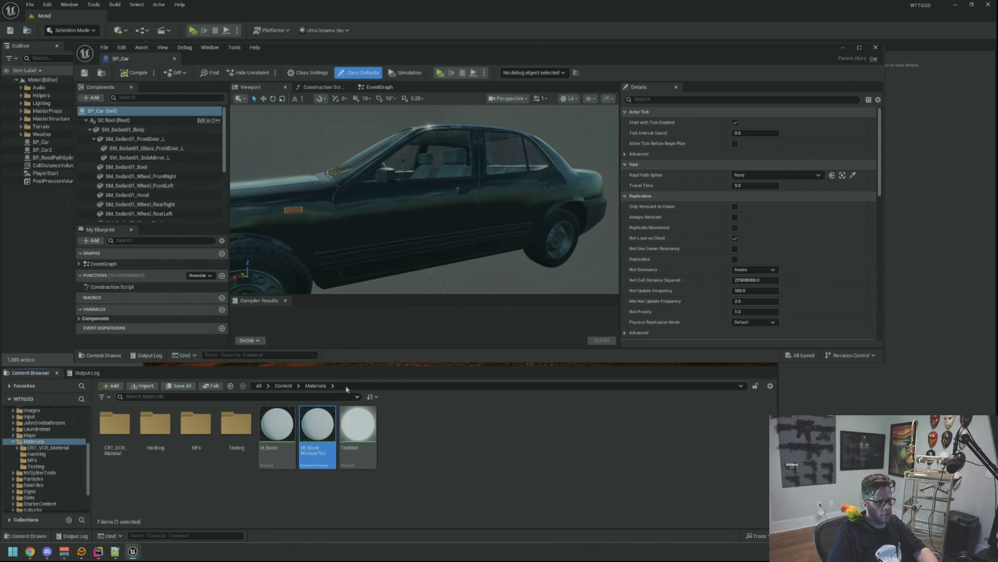
Step: Override Enable Base Color Map in MI_BlackWindowTint, leave it off, and save
{"action": "double_click", "coordinate": [325, 426]}
{"action": "scroll", "coordinate": [367, 218], "scroll_direction": "down", "scroll_amount": 5}
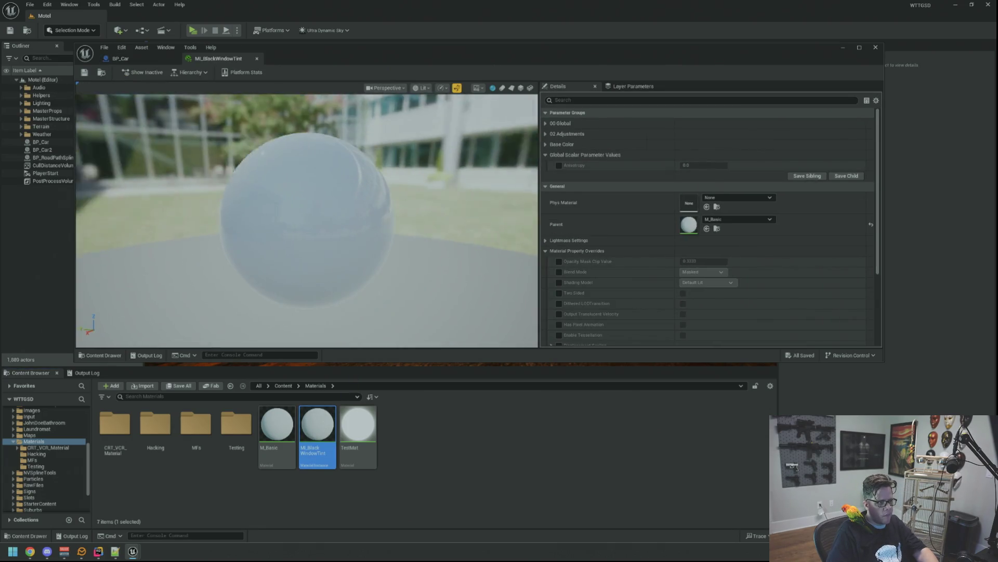
{"action": "left_click", "coordinate": [545, 134]}
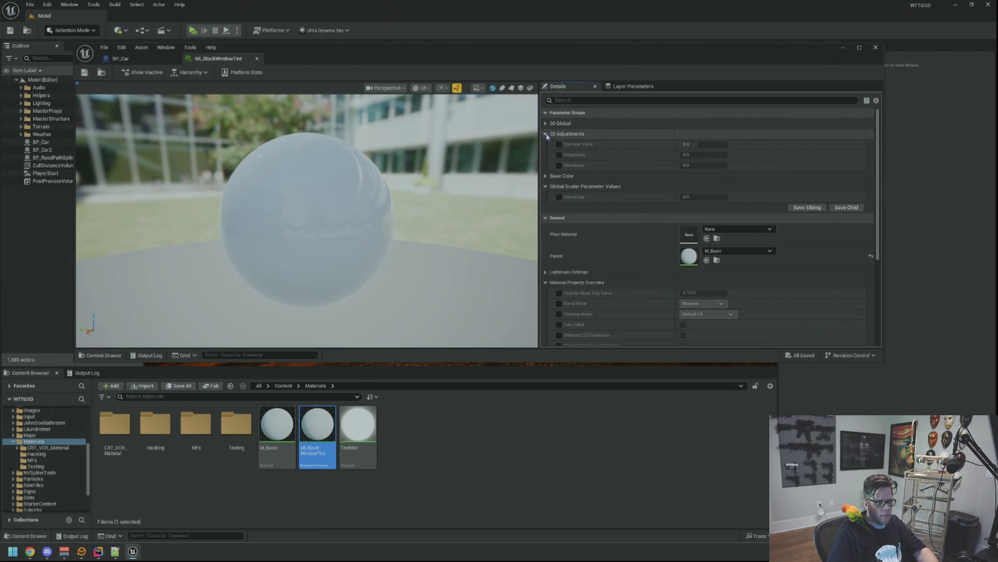
{"action": "left_click", "coordinate": [545, 135]}
{"action": "left_click", "coordinate": [544, 123]}
{"action": "left_click", "coordinate": [559, 134]}
{"action": "left_click", "coordinate": [683, 134]}
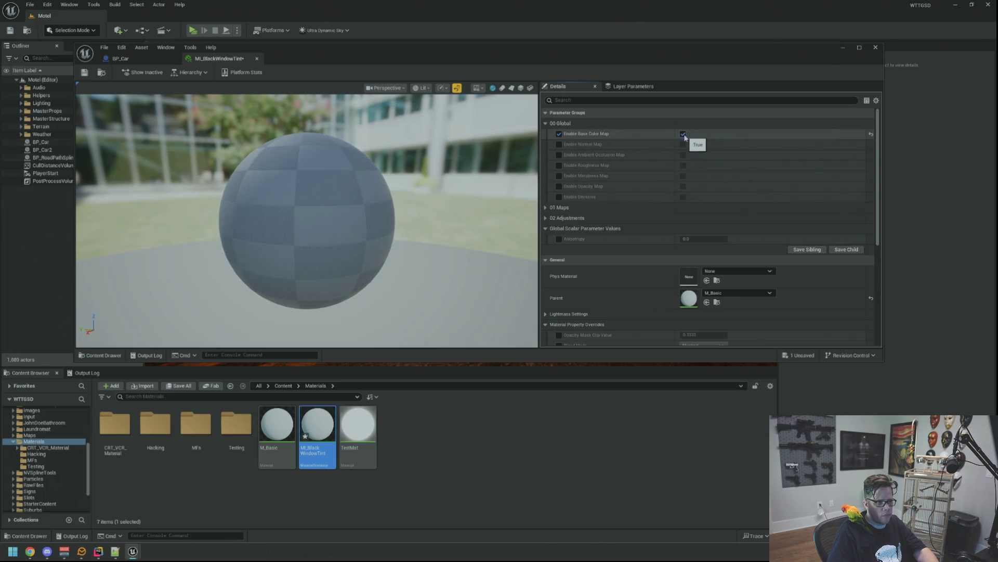
{"action": "left_click", "coordinate": [684, 134]}
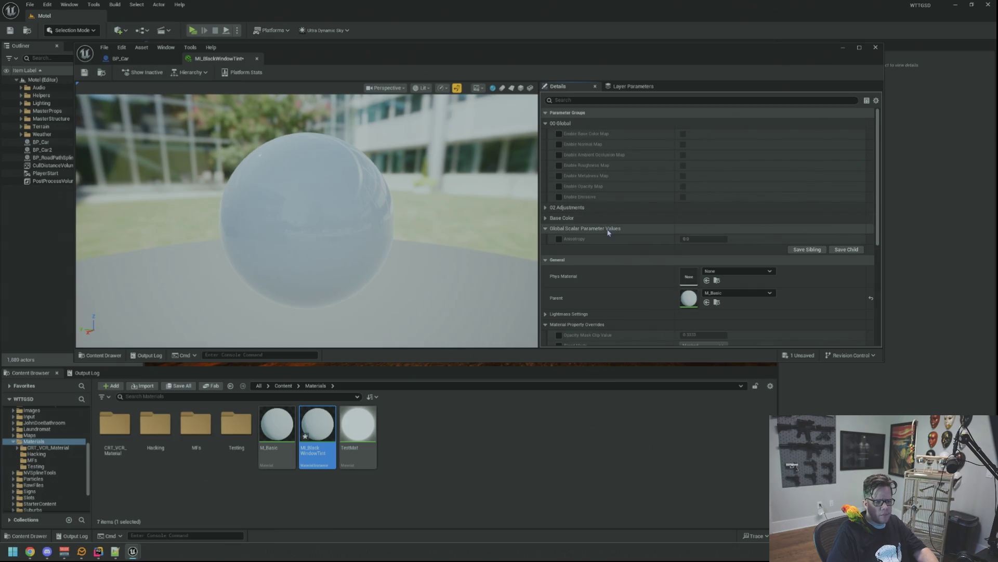
{"action": "key", "text": "ctrl+s"}
Step: Open the M_Basic material graph
{"action": "left_click", "coordinate": [279, 431]}
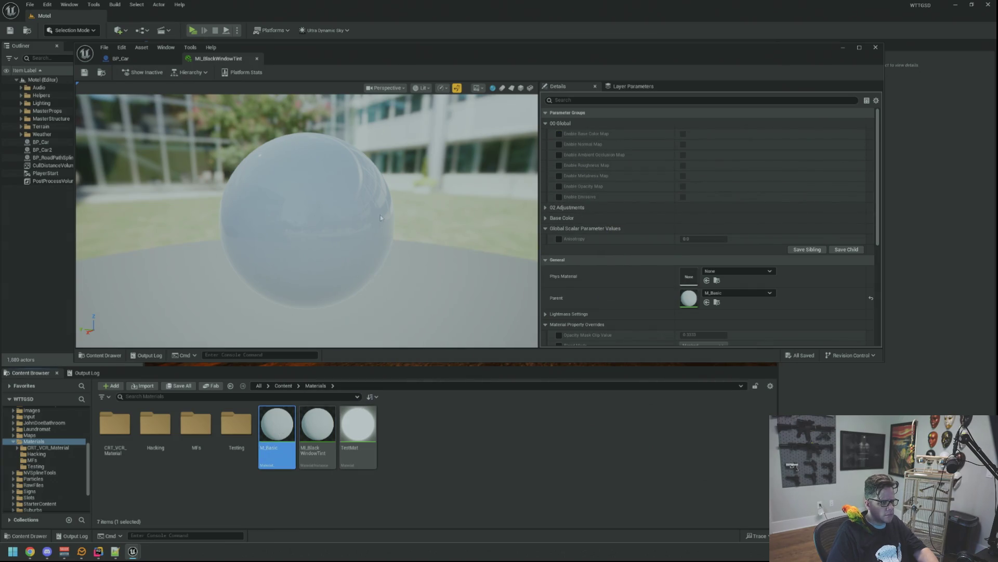
{"action": "key", "text": "Return"}
{"action": "scroll", "coordinate": [516, 205], "scroll_direction": "down", "scroll_amount": 5}
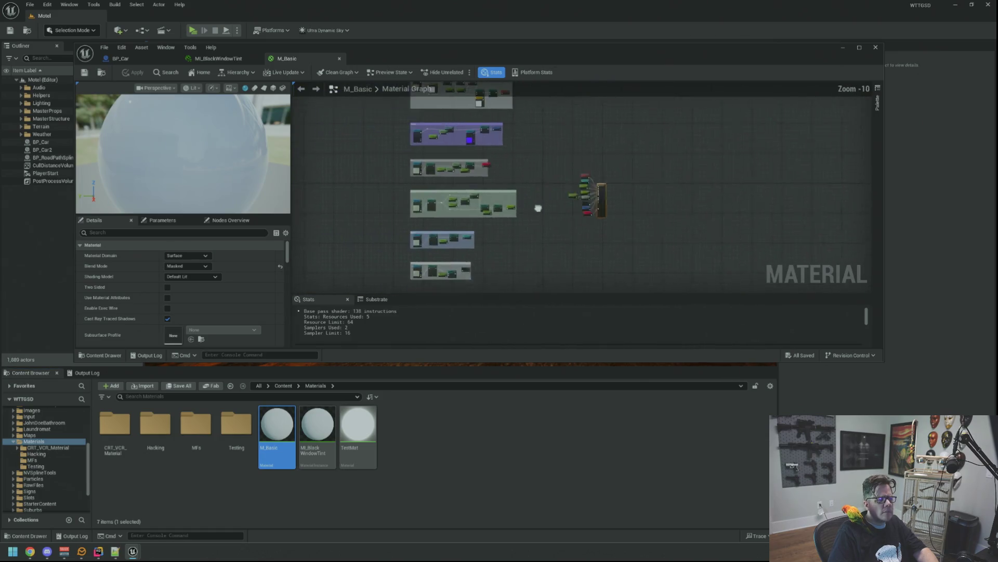
Step: Inspect M_Basic's Base Color nodes, recenter on the output node, and close the graph
{"action": "scroll", "coordinate": [516, 206], "scroll_direction": "up", "scroll_amount": 7}
{"action": "scroll", "coordinate": [513, 207], "scroll_direction": "down", "scroll_amount": 2}
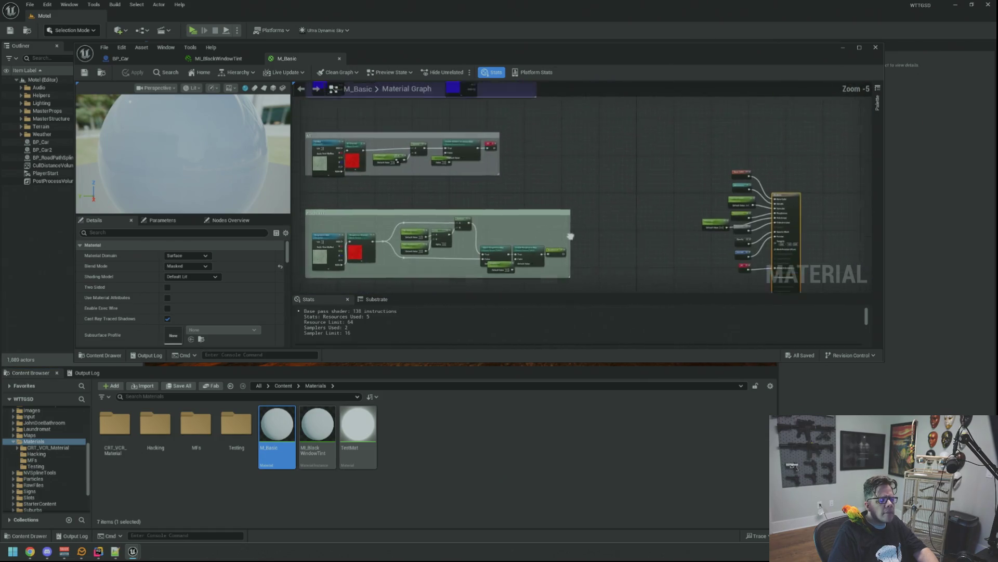
{"action": "scroll", "coordinate": [571, 212], "scroll_direction": "down", "scroll_amount": 1}
{"action": "scroll", "coordinate": [547, 179], "scroll_direction": "up", "scroll_amount": 4}
{"action": "mouse_move", "coordinate": [553, 186]}
{"action": "left_mouse_down"}
{"action": "mouse_move", "coordinate": [552, 261]}
{"action": "mouse_move", "coordinate": [557, 205]}
{"action": "mouse_move", "coordinate": [600, 243]}
{"action": "left_mouse_up"}
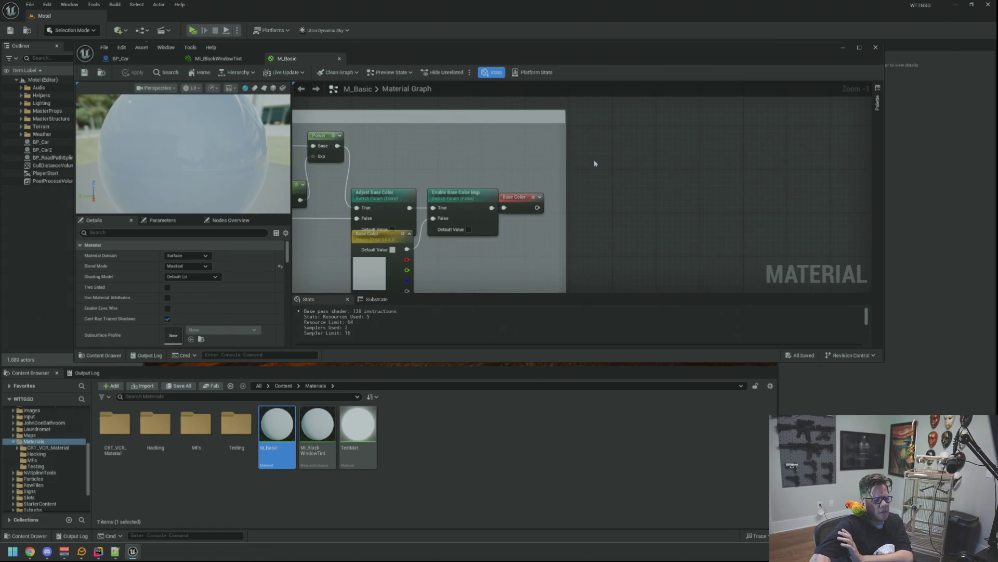
{"action": "scroll", "coordinate": [595, 163], "scroll_direction": "down", "scroll_amount": 6}
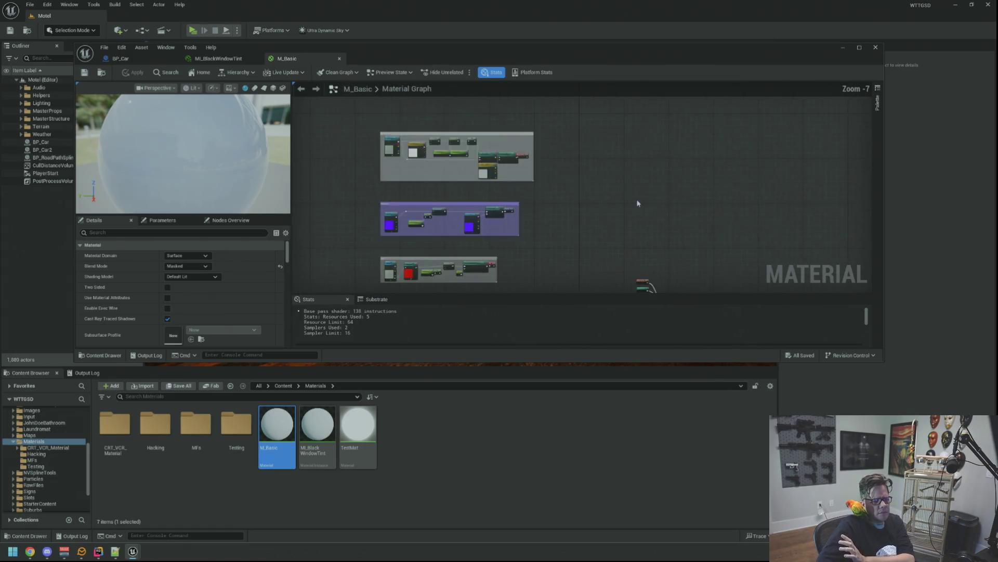
{"action": "key", "text": "Home"}
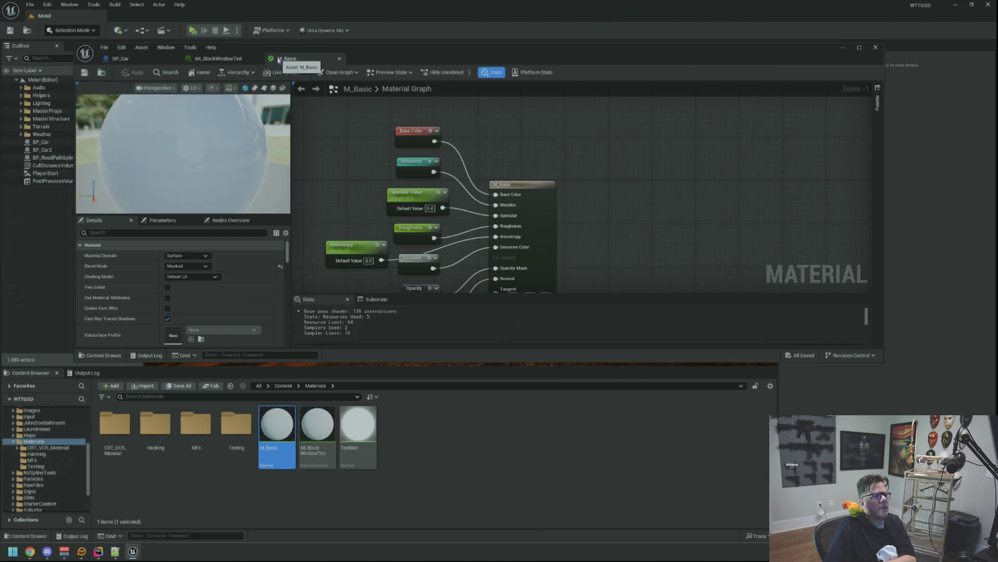
{"action": "left_click", "coordinate": [339, 58]}
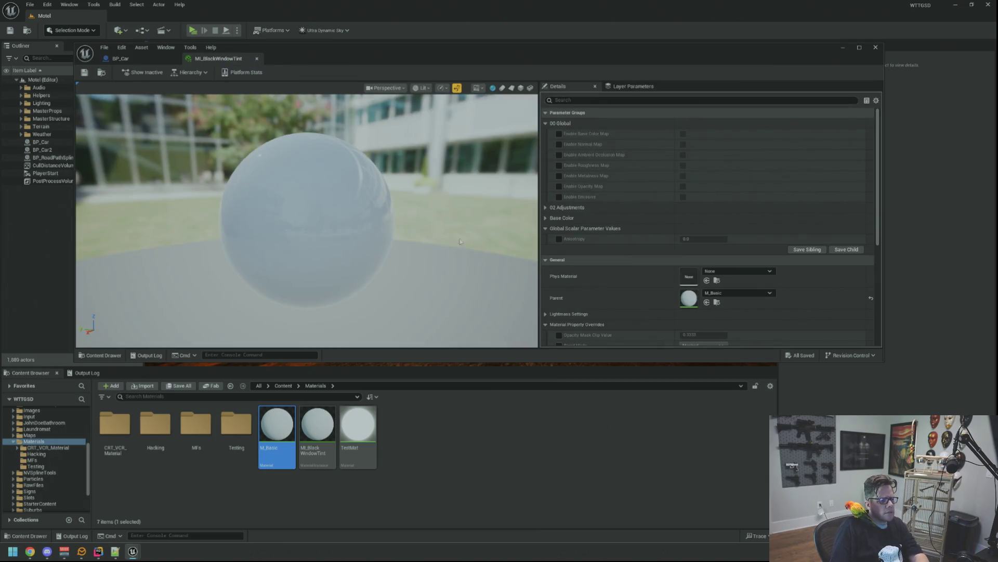
Step: Set MI_BlackWindowTint's parent to M_ReflectMaster and save
{"action": "left_click", "coordinate": [727, 294]}
{"action": "type", "text": "M"}
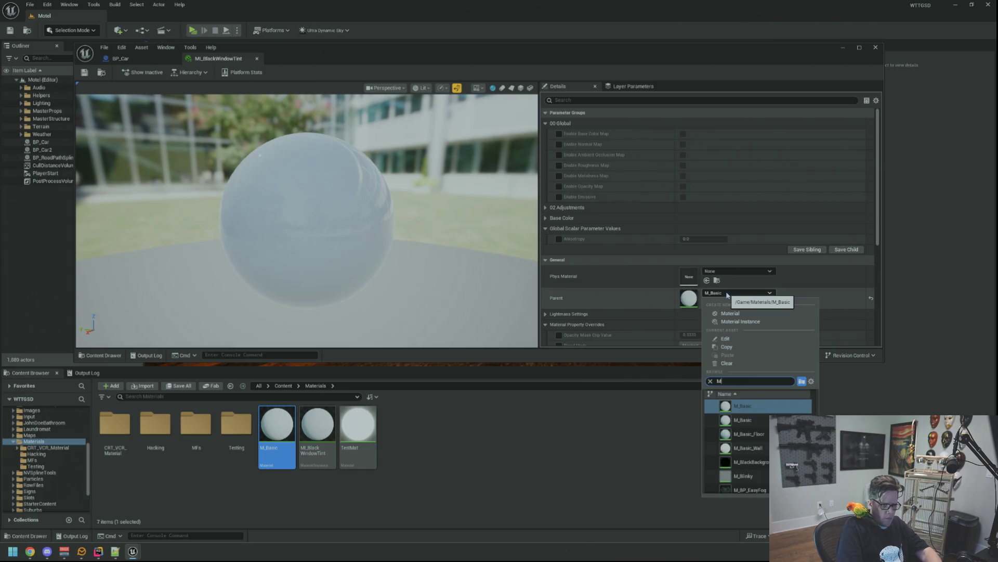
{"action": "type", "text": "_reflect"}
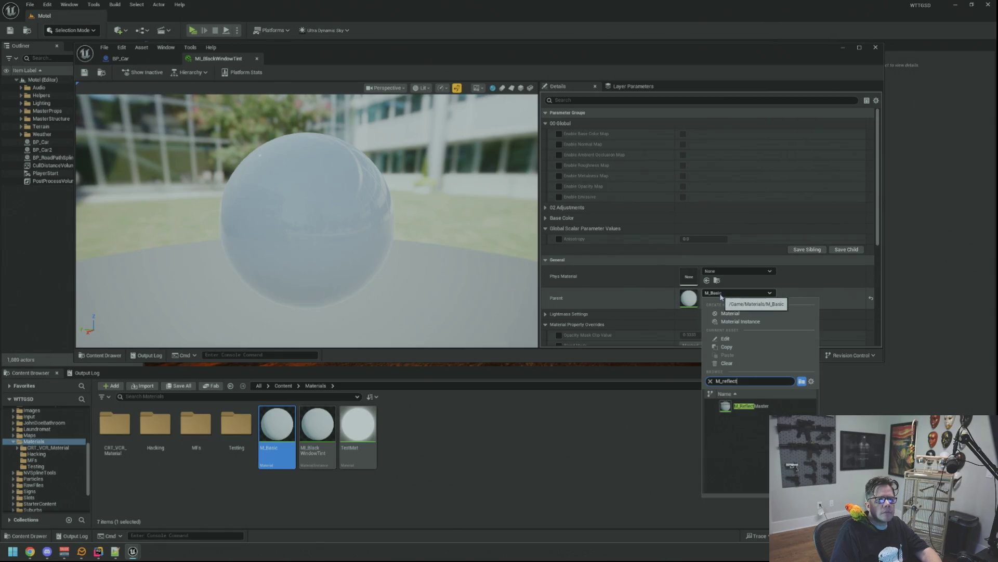
{"action": "left_click", "coordinate": [756, 405]}
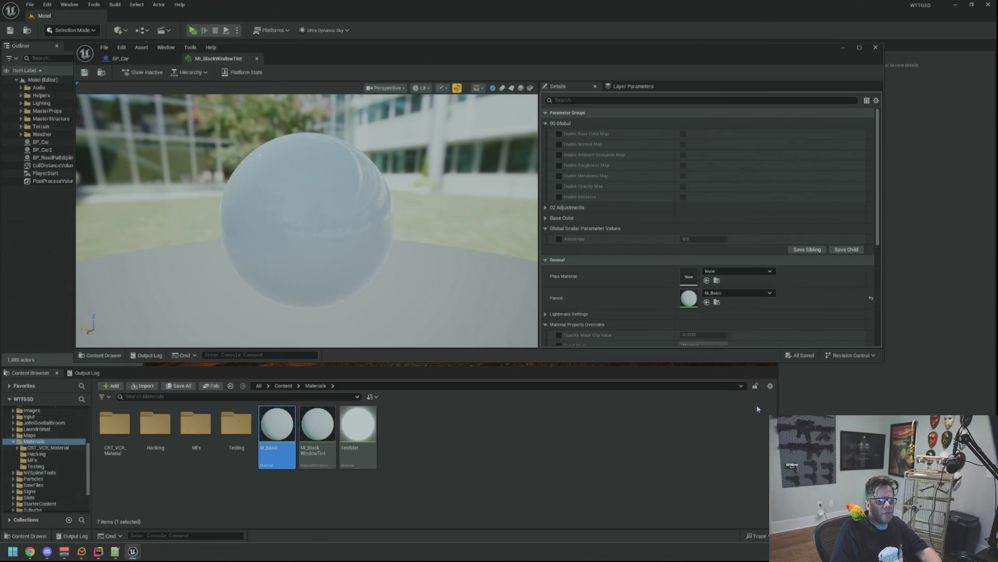
{"action": "left_click", "coordinate": [84, 73]}
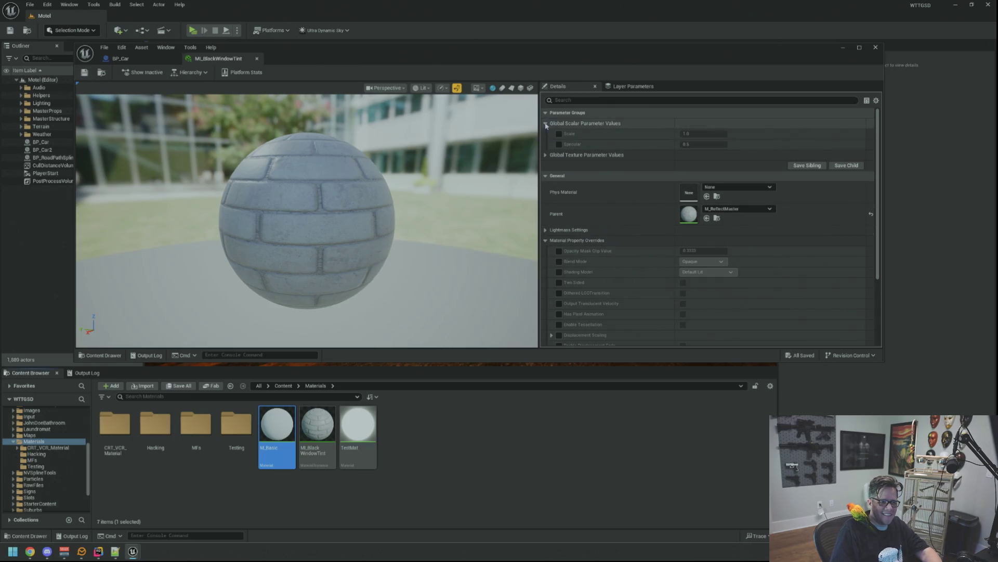
Step: Override the Color texture parameter, browse its choices without changing it, and save
{"action": "left_click", "coordinate": [546, 123]}
{"action": "left_click", "coordinate": [546, 134]}
{"action": "left_click", "coordinate": [560, 150]}
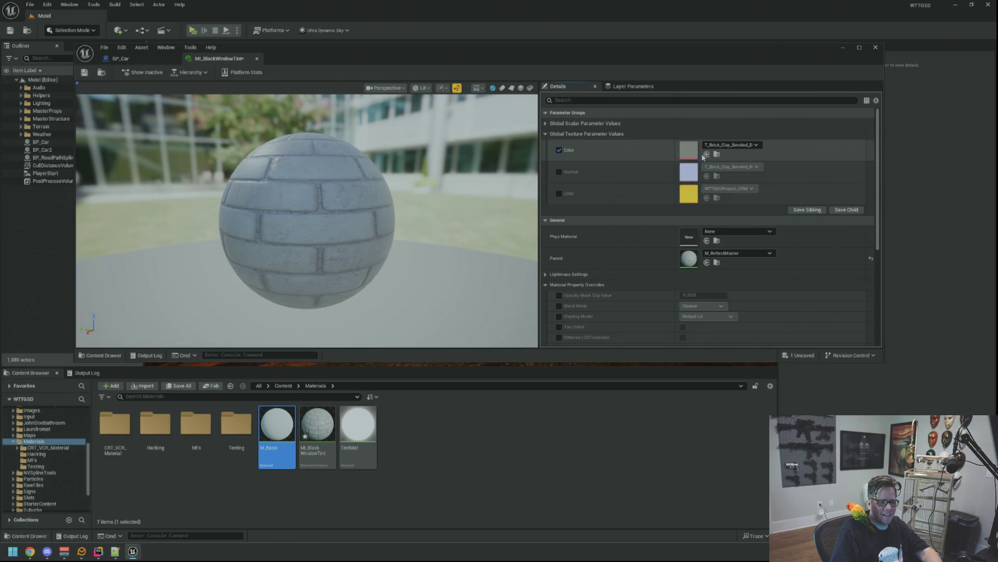
{"action": "left_click", "coordinate": [730, 145]}
{"action": "scroll", "coordinate": [782, 345], "scroll_direction": "down", "scroll_amount": 5}
{"action": "left_click_drag", "start_coordinate": [815, 389], "coordinate": [813, 317]}
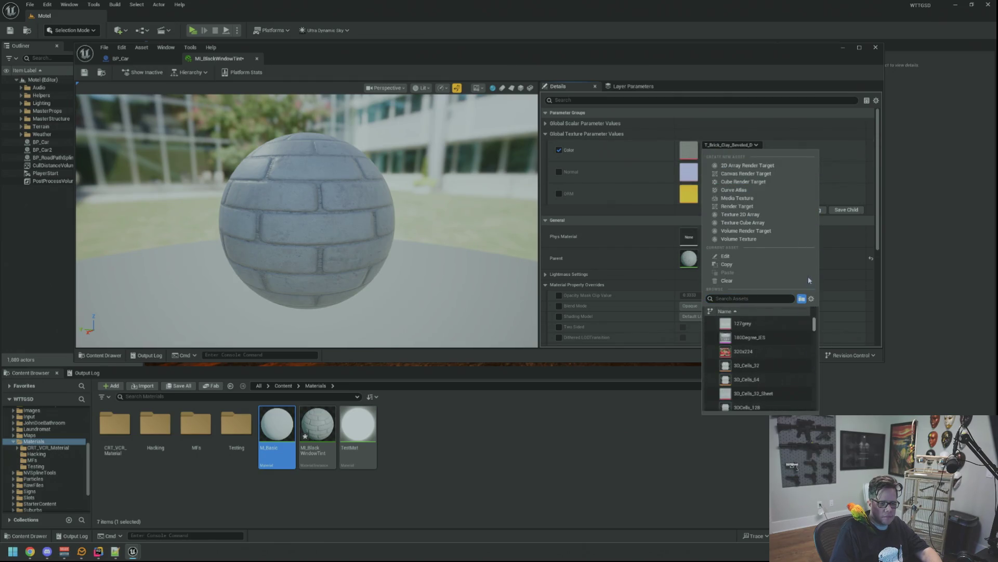
{"action": "left_click", "coordinate": [567, 156]}
{"action": "key", "text": "ctrl+s"}
Step: Open MI_Bad from Materials/Testing and review its Base Color and 02 Adjustments parameters
{"action": "double_click", "coordinate": [236, 424]}
{"action": "left_click", "coordinate": [115, 421]}
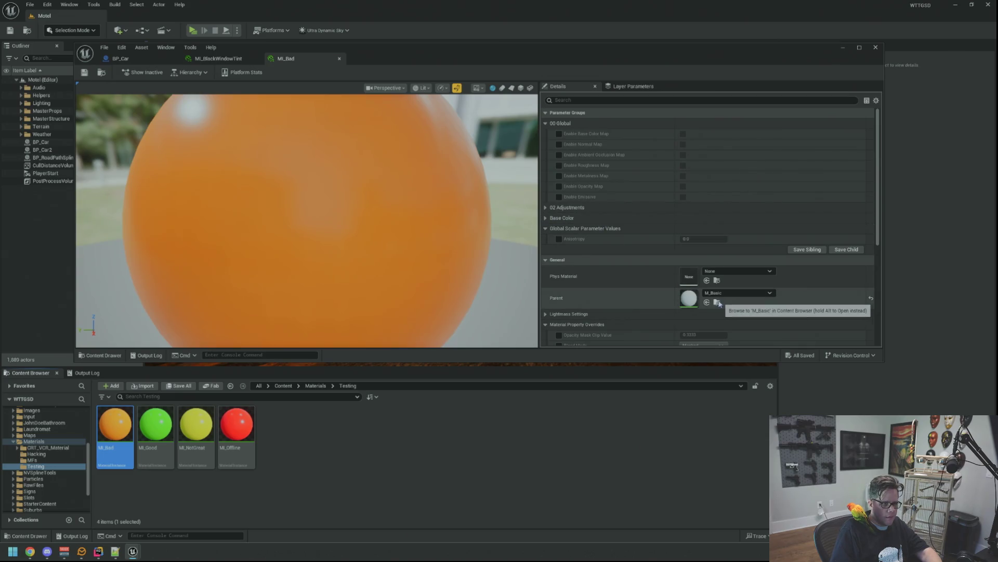
{"action": "left_click", "coordinate": [718, 302]}
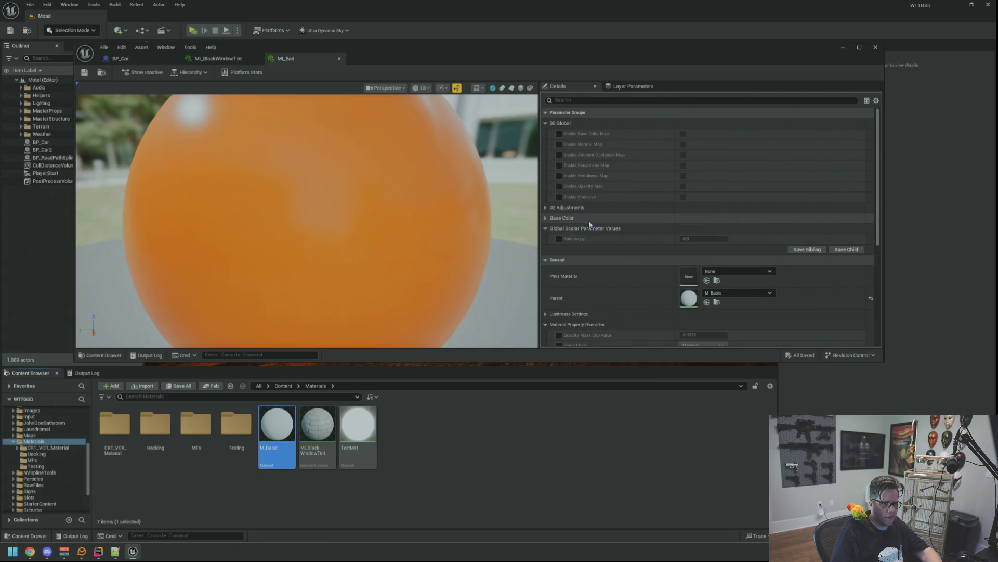
{"action": "left_click", "coordinate": [545, 218]}
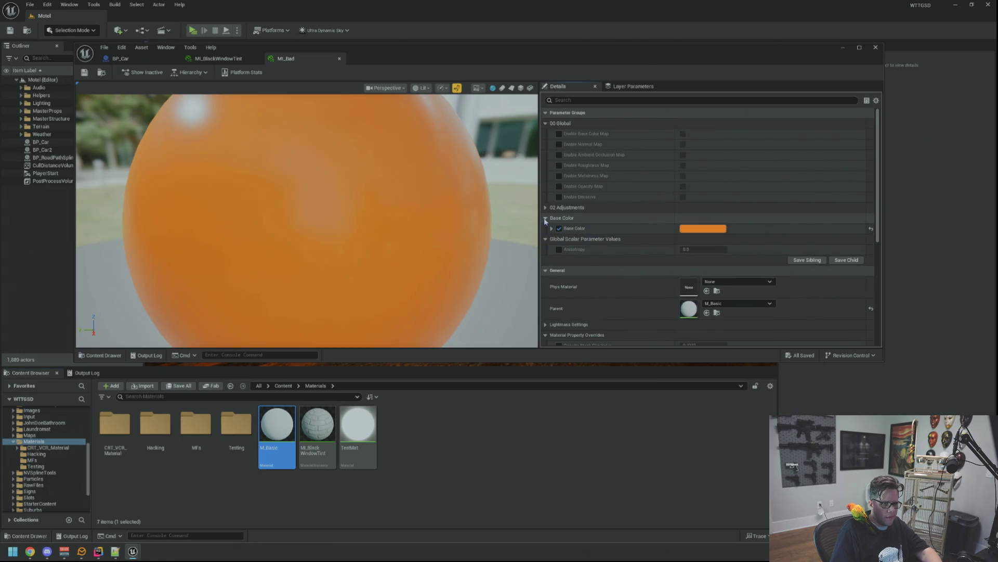
{"action": "left_click", "coordinate": [546, 208]}
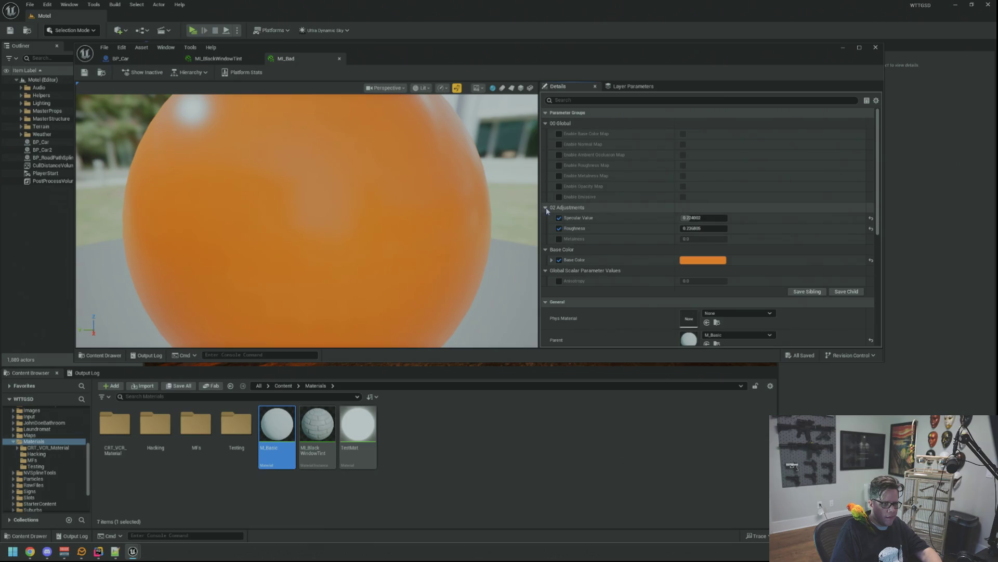
Step: Set MI_BlackWindowTint's parent back to M_Basic
{"action": "left_click", "coordinate": [217, 58]}
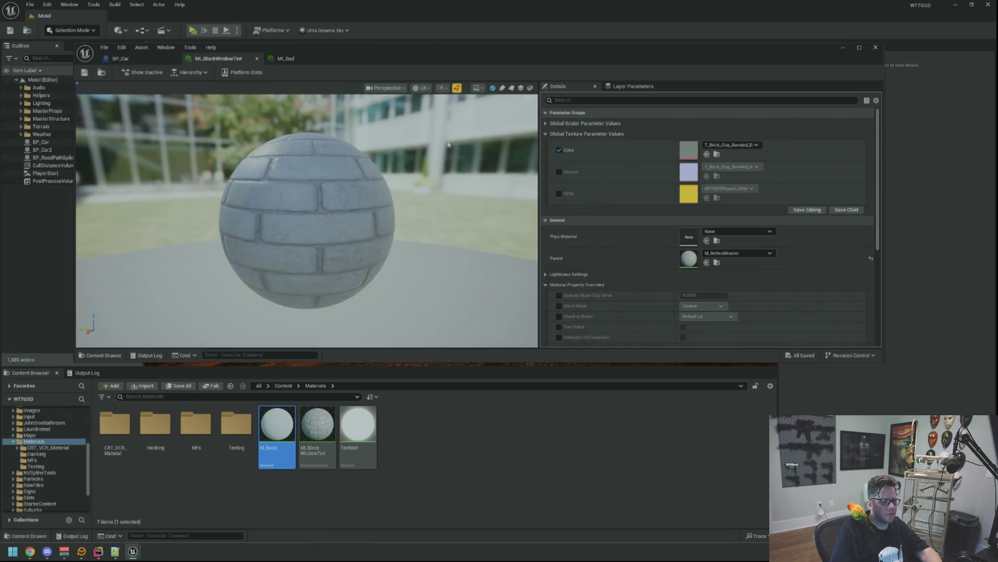
{"action": "left_click", "coordinate": [726, 253]}
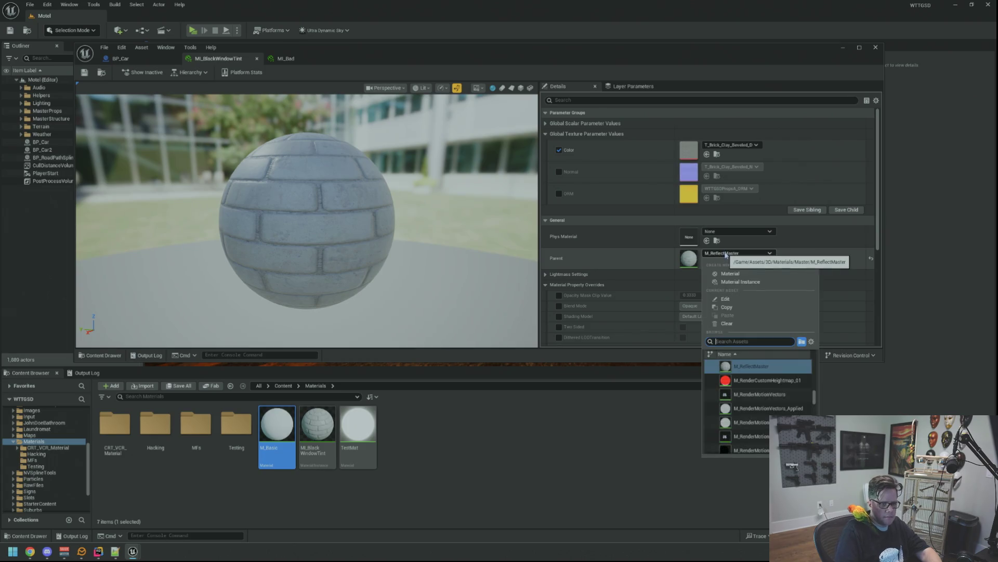
{"action": "type", "text": "M_Basi"}
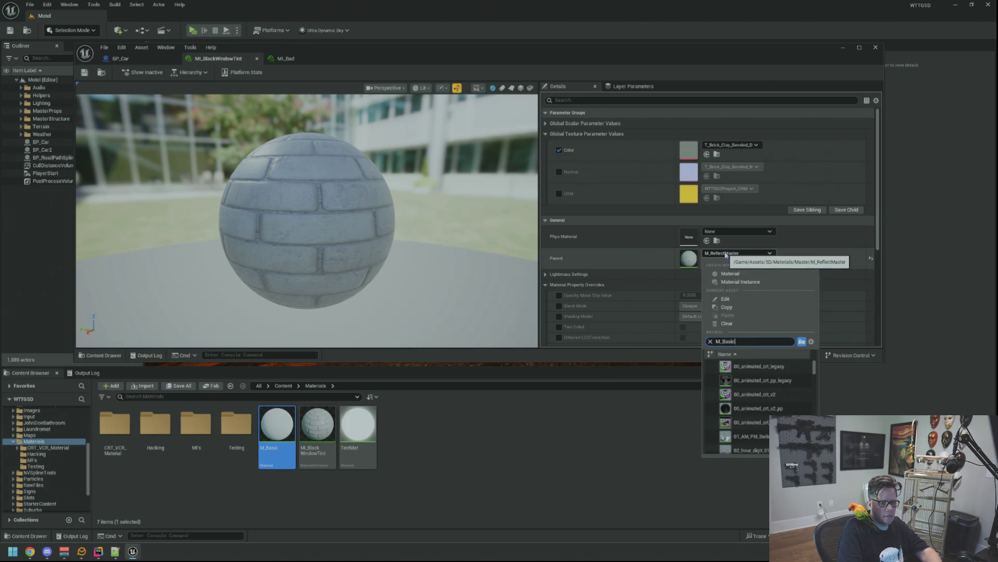
{"action": "type", "text": "c"}
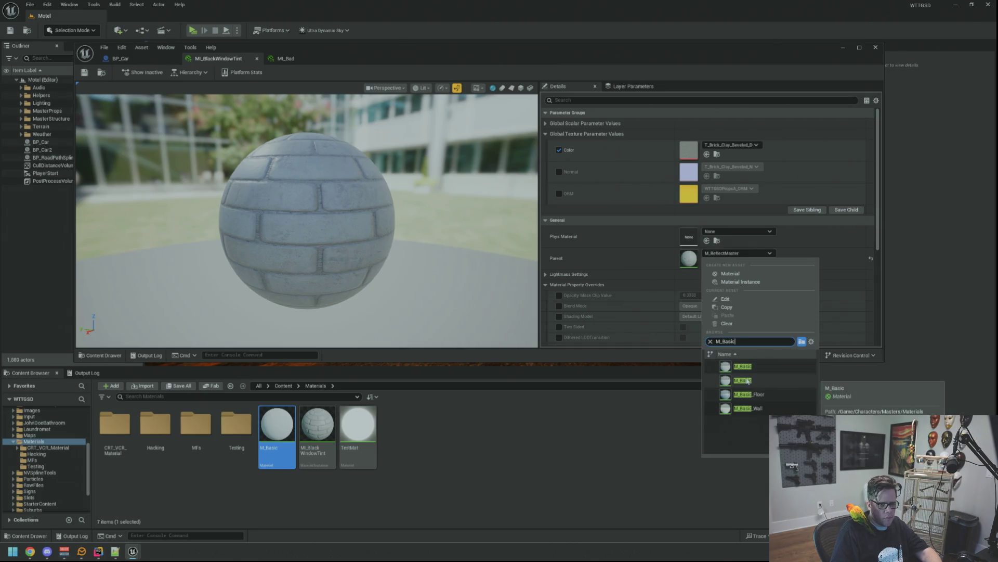
{"action": "left_click", "coordinate": [741, 366]}
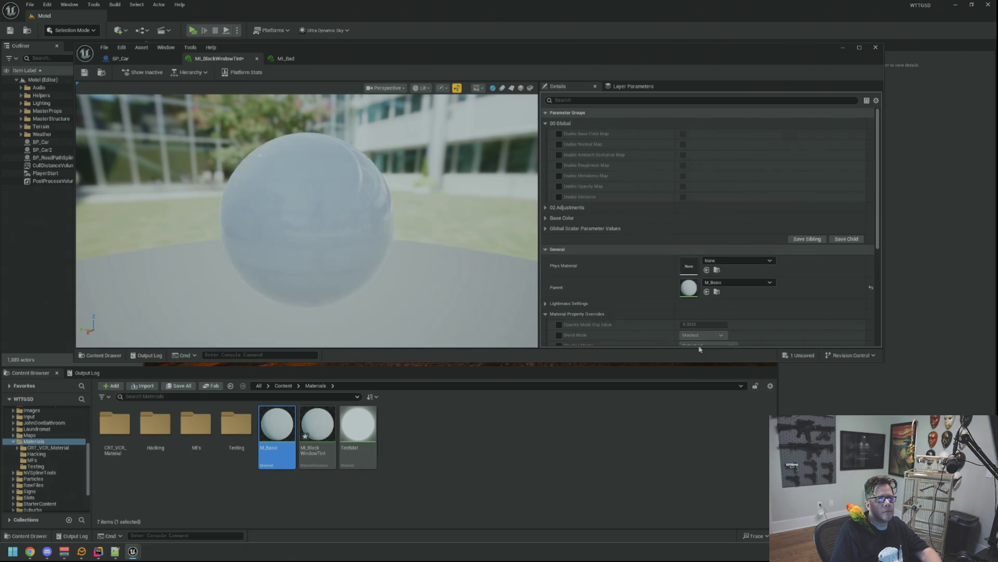
Step: Darken MI_BlackWindowTint's Base Color almost to black in the Color Picker
{"action": "scroll", "coordinate": [388, 227], "scroll_direction": "up", "scroll_amount": 5}
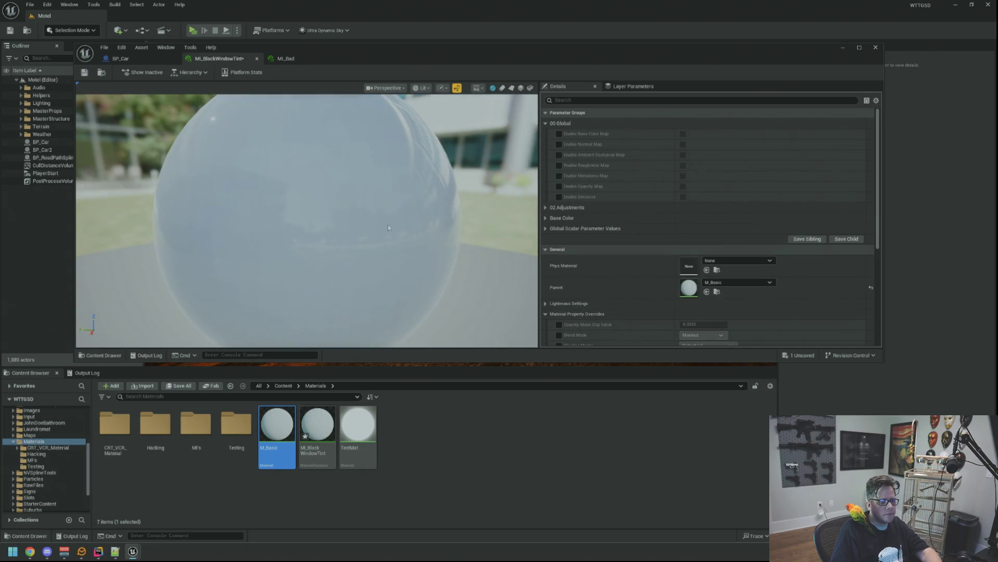
{"action": "scroll", "coordinate": [388, 227], "scroll_direction": "down", "scroll_amount": 3}
{"action": "left_click", "coordinate": [546, 125]}
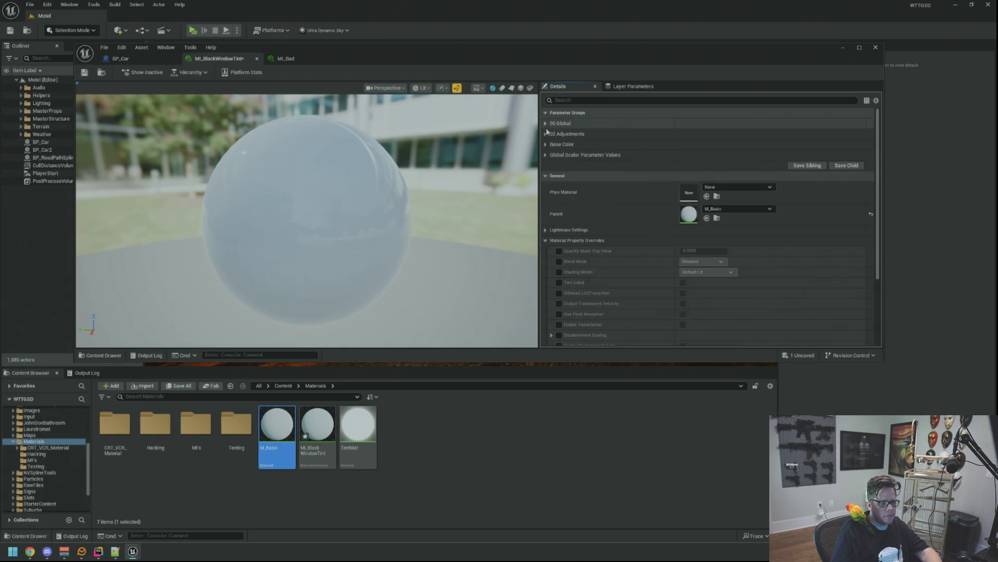
{"action": "left_click", "coordinate": [545, 144]}
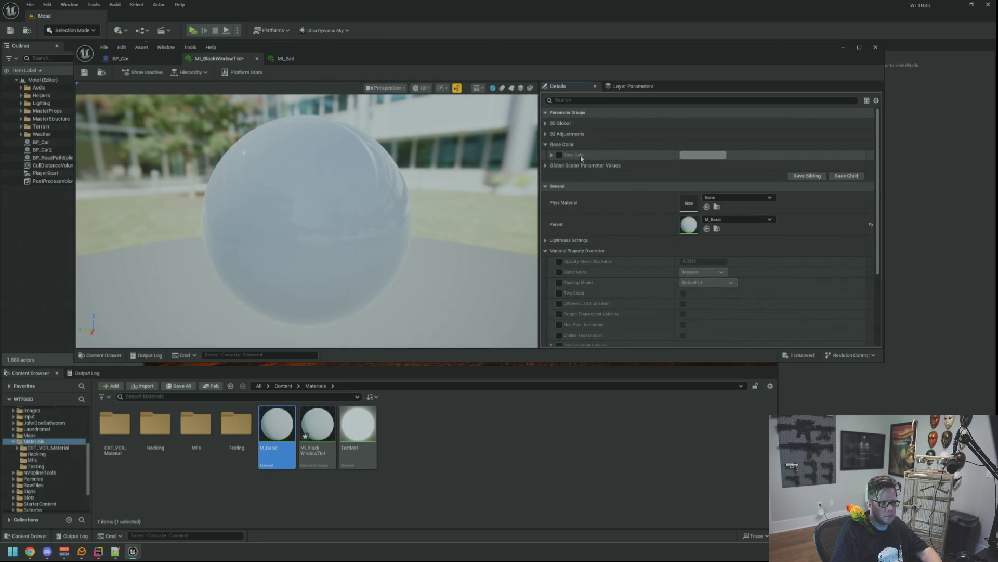
{"action": "left_click", "coordinate": [696, 156]}
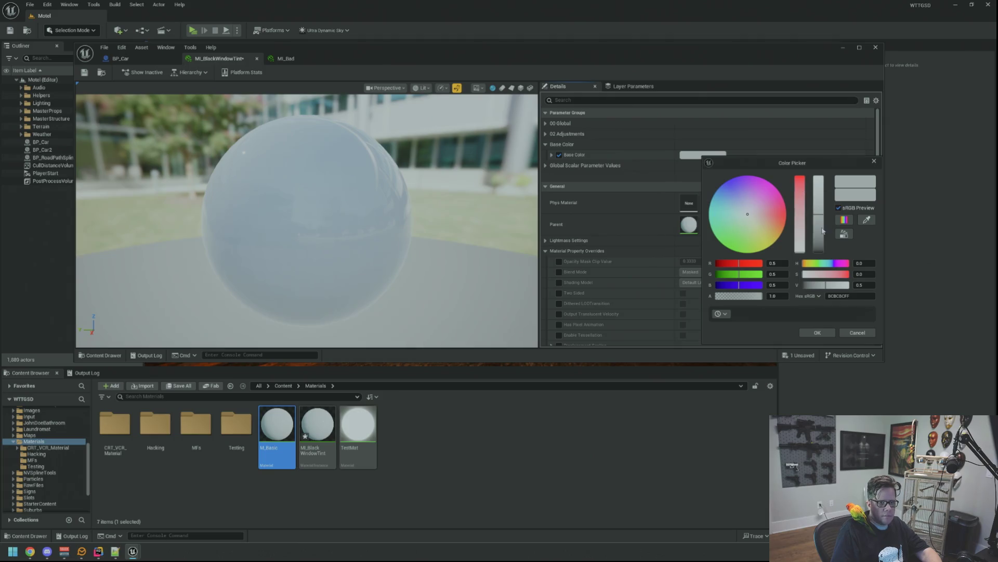
{"action": "scroll", "coordinate": [389, 196], "scroll_direction": "down", "scroll_amount": 3}
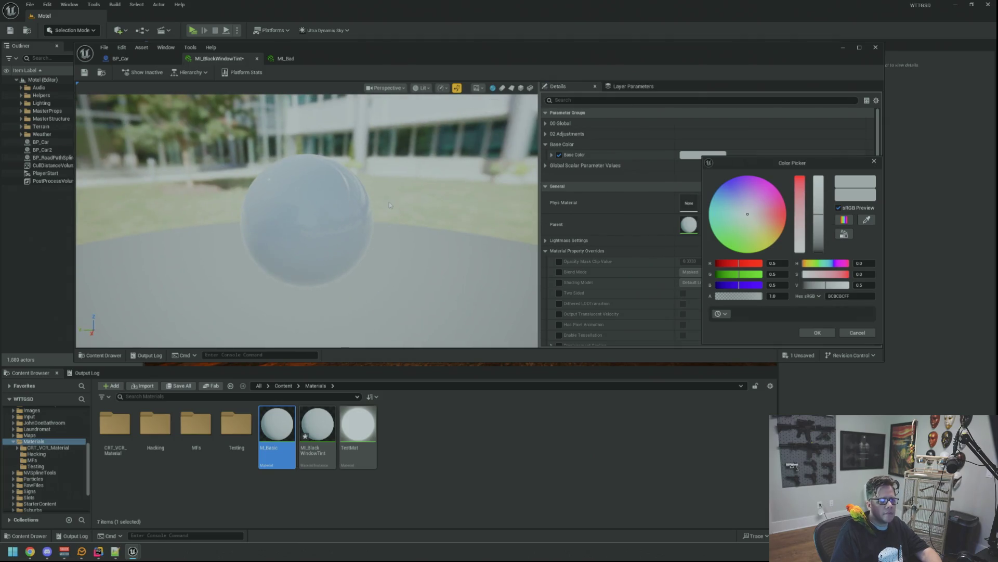
{"action": "scroll", "coordinate": [389, 204], "scroll_direction": "up", "scroll_amount": 3}
{"action": "mouse_move", "coordinate": [389, 204]}
{"action": "left_mouse_down"}
{"action": "mouse_move", "coordinate": [360, 228]}
{"action": "mouse_move", "coordinate": [354, 192]}
{"action": "mouse_move", "coordinate": [341, 191]}
{"action": "left_mouse_up"}
{"action": "left_click_drag", "start_coordinate": [822, 222], "coordinate": [819, 250]}
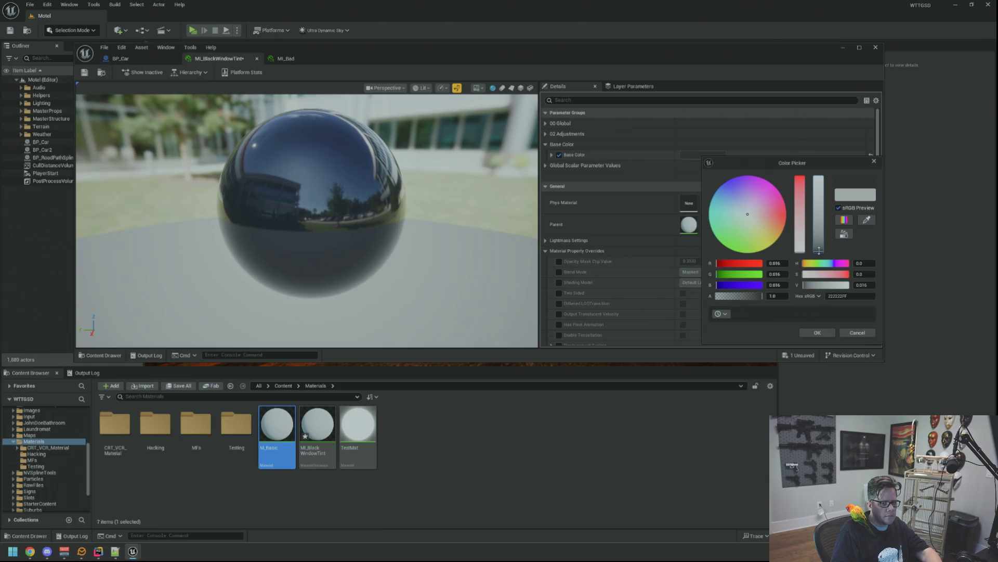
{"action": "left_click", "coordinate": [817, 332]}
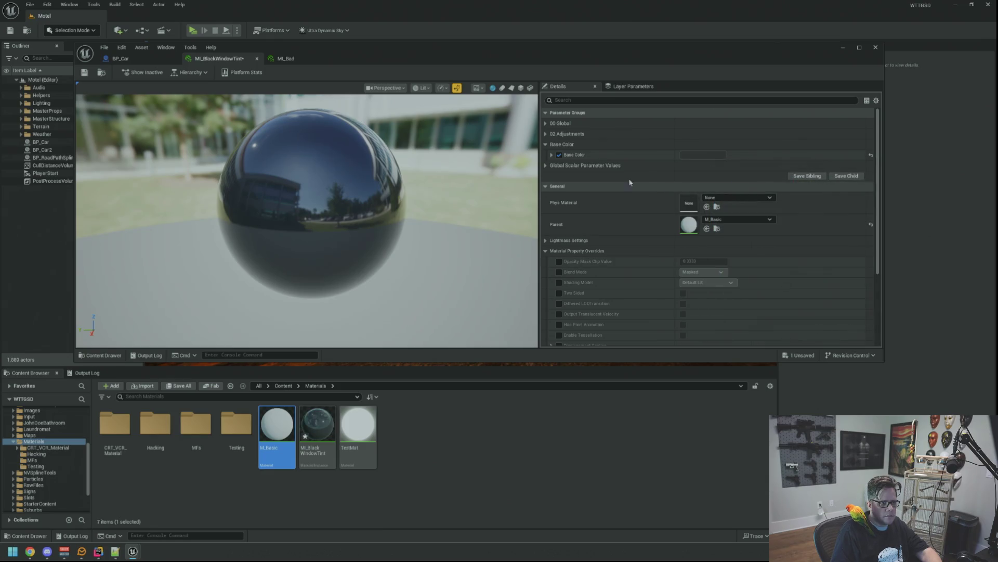
Step: Override Roughness 0.216, Specular about 0.12 and Metalness about 0.91, then save the instance
{"action": "left_click", "coordinate": [548, 135]}
{"action": "left_click", "coordinate": [559, 156]}
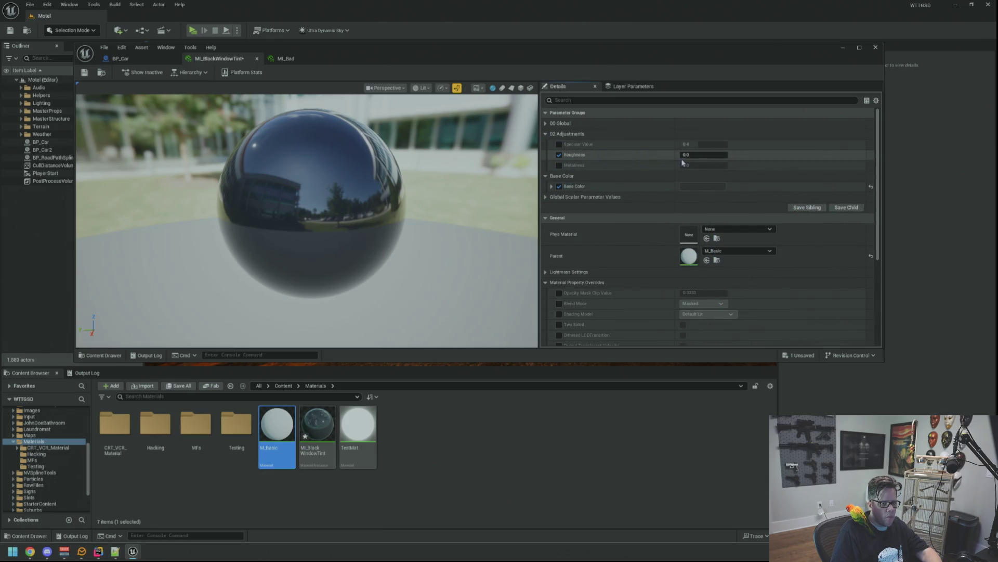
{"action": "mouse_move", "coordinate": [696, 154]}
{"action": "left_mouse_down"}
{"action": "mouse_move", "coordinate": [716, 145]}
{"action": "mouse_move", "coordinate": [683, 144]}
{"action": "mouse_move", "coordinate": [692, 144]}
{"action": "left_mouse_up"}
{"action": "left_click", "coordinate": [559, 144]}
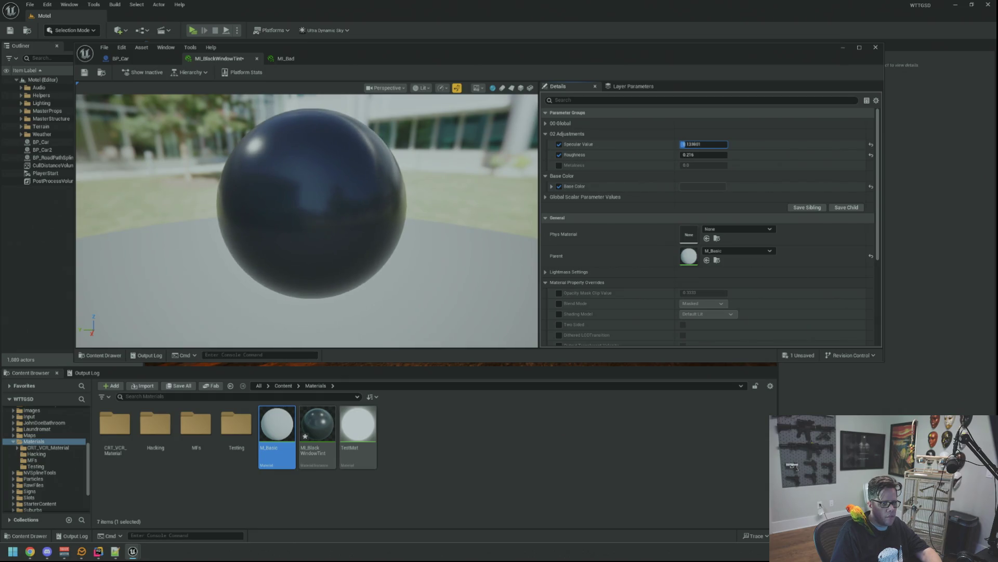
{"action": "left_click", "coordinate": [559, 165]}
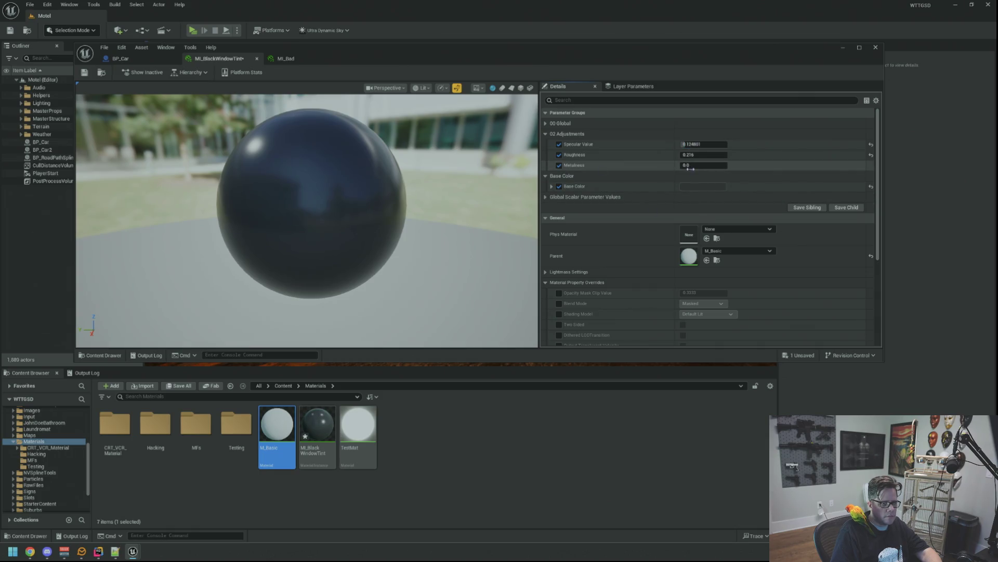
{"action": "left_click_drag", "start_coordinate": [683, 166], "coordinate": [711, 165]}
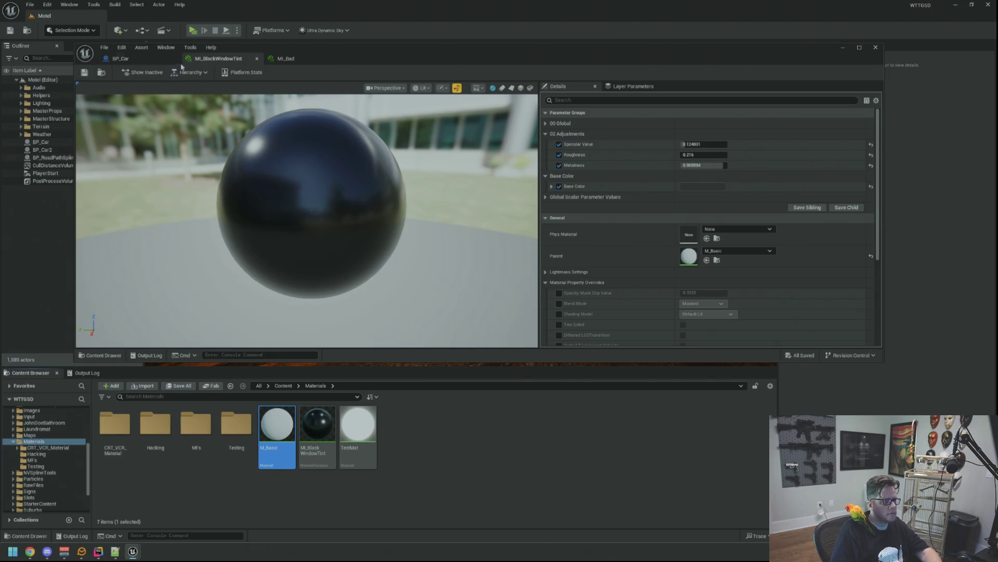
{"action": "left_click", "coordinate": [288, 59]}
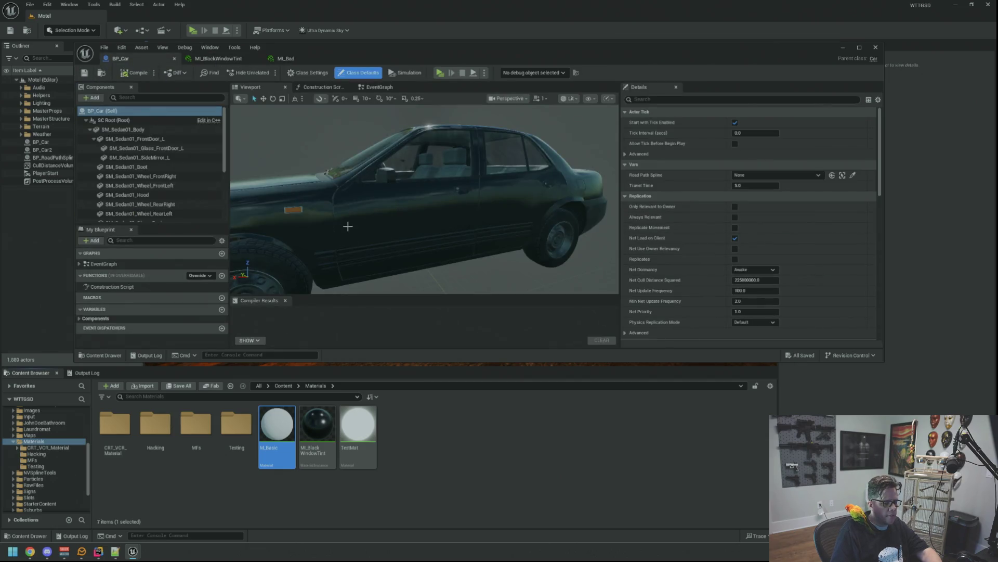
Step: Apply MI_BlackWindowTint to both material slots of the left front door glass
{"action": "left_click", "coordinate": [400, 161]}
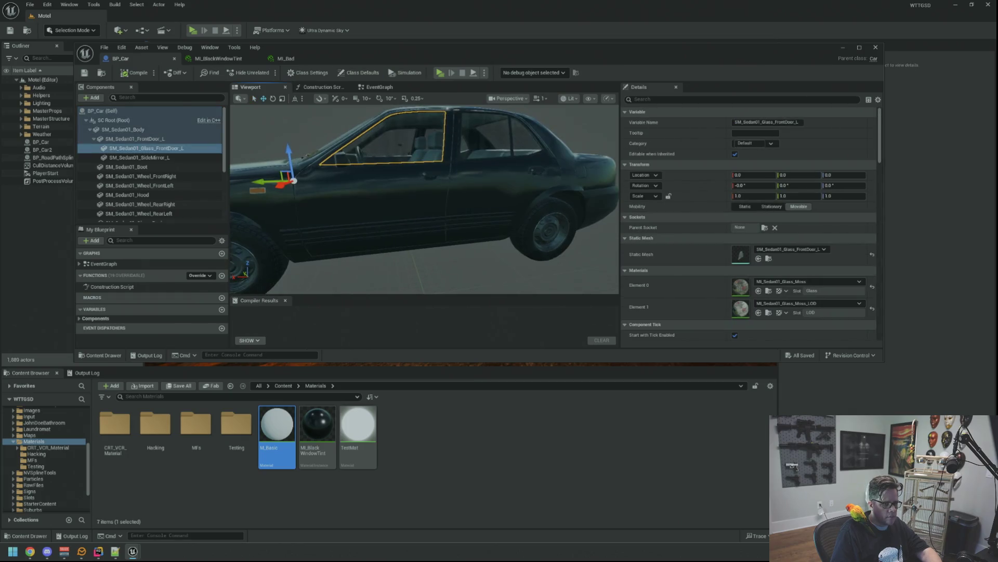
{"action": "left_click_drag", "start_coordinate": [317, 425], "coordinate": [688, 344]}
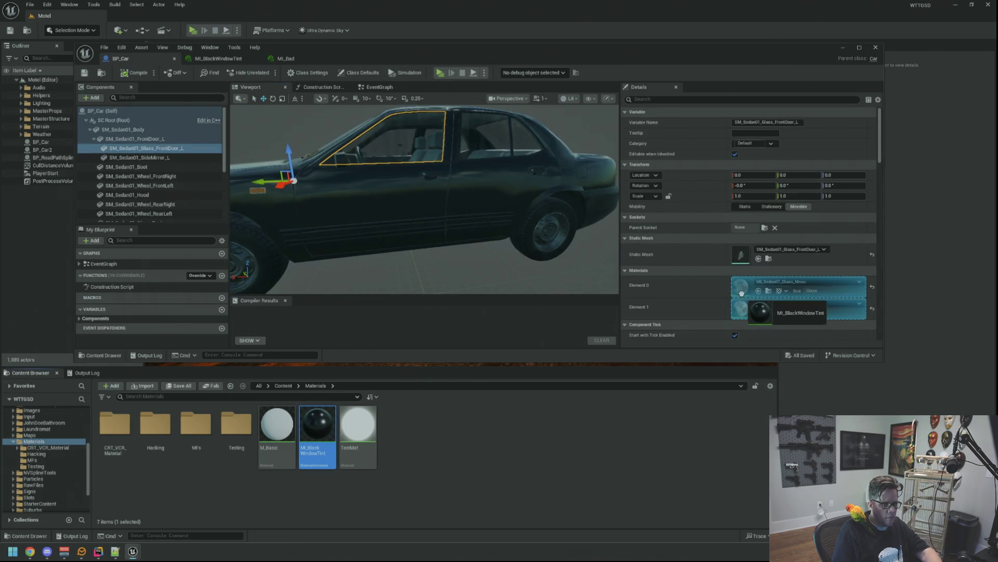
{"action": "left_click_drag", "start_coordinate": [741, 294], "coordinate": [741, 292]}
{"action": "left_click_drag", "start_coordinate": [311, 450], "coordinate": [596, 344]}
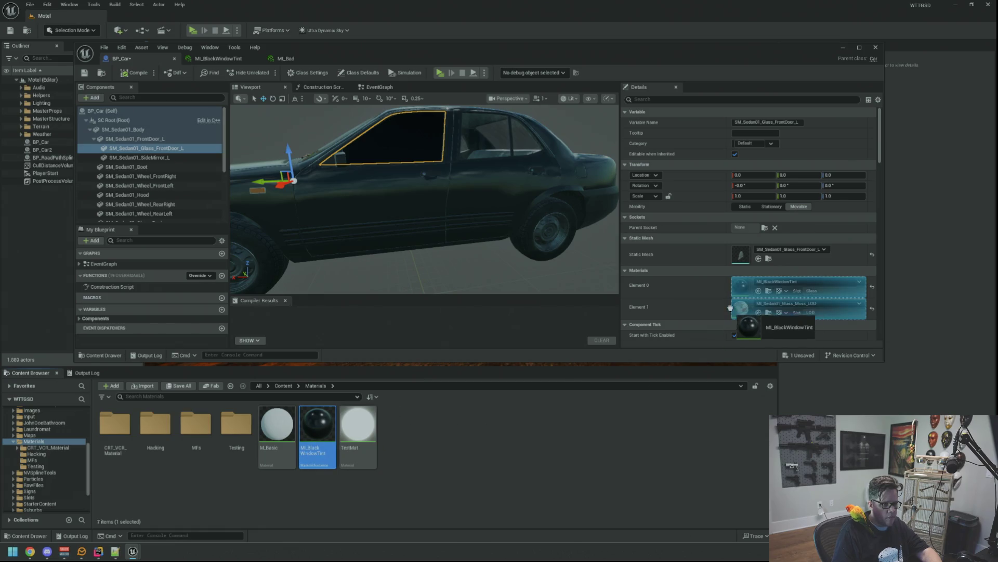
{"action": "left_click_drag", "start_coordinate": [730, 309], "coordinate": [727, 307]}
{"action": "left_click_drag", "start_coordinate": [321, 439], "coordinate": [740, 308]}
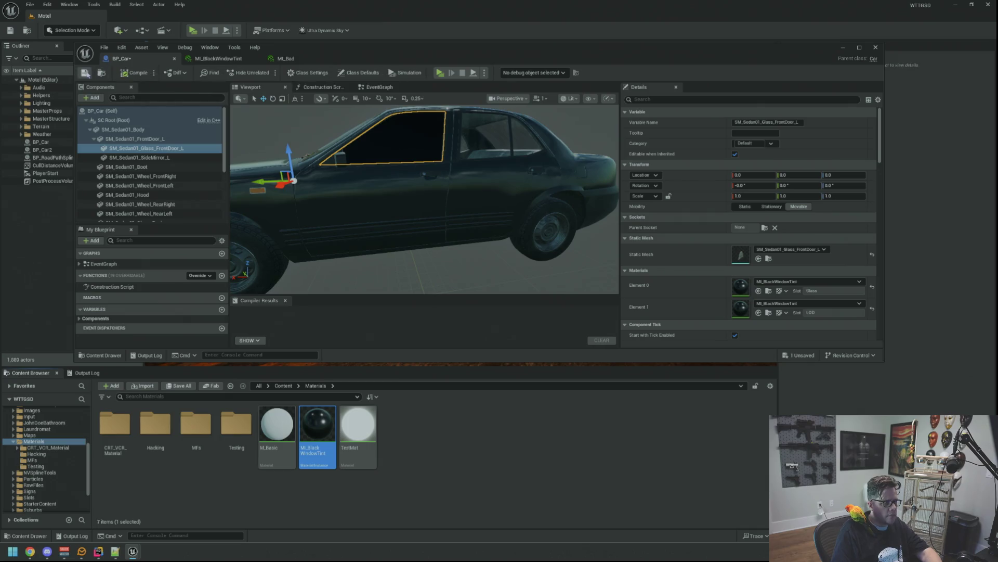
Step: Tint the left back door glass with MI_BlackWindowTint
{"action": "left_click_drag", "start_coordinate": [376, 161], "coordinate": [445, 172]}
{"action": "left_click", "coordinate": [446, 172]}
{"action": "mouse_move", "coordinate": [443, 225]}
{"action": "left_mouse_down"}
{"action": "mouse_move", "coordinate": [391, 224]}
{"action": "mouse_move", "coordinate": [391, 194]}
{"action": "mouse_move", "coordinate": [382, 200]}
{"action": "mouse_move", "coordinate": [399, 202]}
{"action": "left_mouse_up"}
{"action": "left_click_drag", "start_coordinate": [478, 234], "coordinate": [493, 234]}
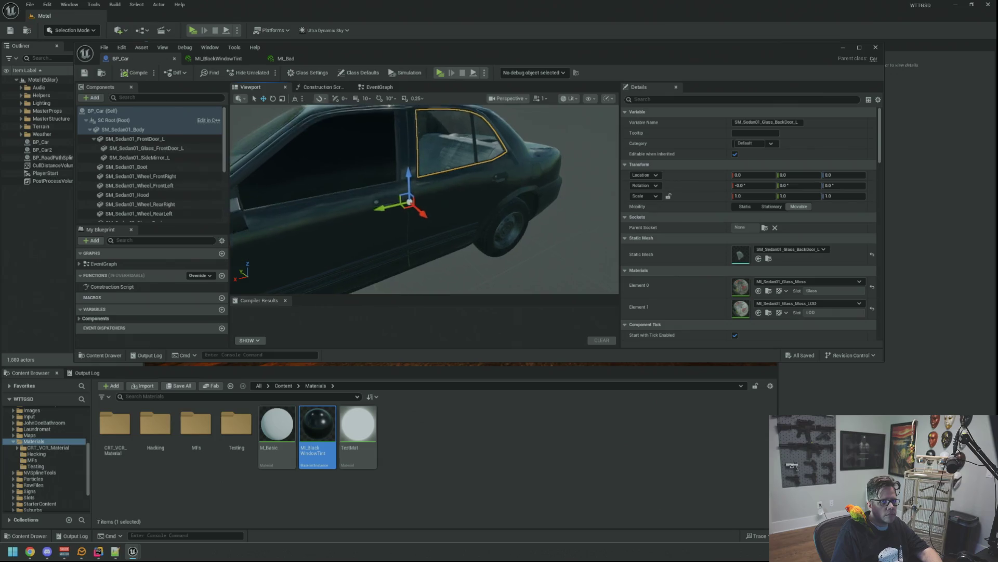
{"action": "mouse_move", "coordinate": [331, 422]}
{"action": "left_mouse_down"}
{"action": "mouse_move", "coordinate": [740, 289]}
{"action": "mouse_move", "coordinate": [735, 309]}
{"action": "left_mouse_up"}
{"action": "left_click_drag", "start_coordinate": [448, 246], "coordinate": [447, 246]}
Step: Apply the black tint to the windshield and the right front door glass
{"action": "left_click_drag", "start_coordinate": [388, 266], "coordinate": [442, 255]}
{"action": "mouse_move", "coordinate": [317, 434]}
{"action": "left_mouse_down"}
{"action": "mouse_move", "coordinate": [749, 299]}
{"action": "mouse_move", "coordinate": [744, 290]}
{"action": "mouse_move", "coordinate": [630, 360]}
{"action": "left_mouse_up"}
{"action": "left_click_drag", "start_coordinate": [736, 307], "coordinate": [736, 308]}
{"action": "mouse_move", "coordinate": [457, 164]}
{"action": "left_mouse_down"}
{"action": "mouse_move", "coordinate": [406, 167]}
{"action": "mouse_move", "coordinate": [457, 164]}
{"action": "left_mouse_up"}
{"action": "left_click", "coordinate": [457, 164]}
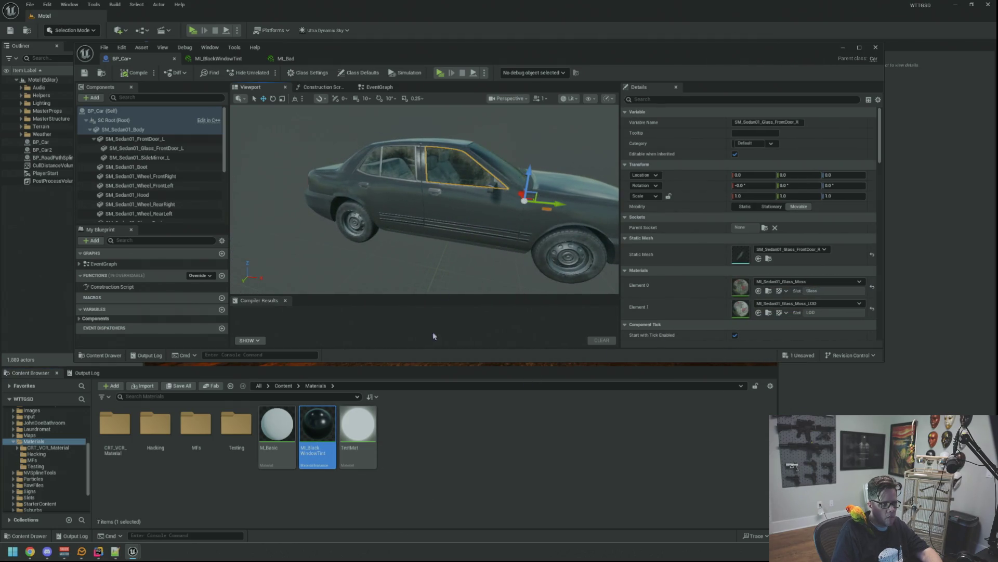
{"action": "mouse_move", "coordinate": [307, 433]}
{"action": "left_mouse_down"}
{"action": "mouse_move", "coordinate": [739, 286]}
{"action": "mouse_move", "coordinate": [738, 308]}
{"action": "left_mouse_up"}
Step: Tint the back door window and the rear window's two slots, then compile BP_Car
{"action": "mouse_move", "coordinate": [478, 250]}
{"action": "left_mouse_down"}
{"action": "mouse_move", "coordinate": [452, 232]}
{"action": "mouse_move", "coordinate": [414, 225]}
{"action": "left_mouse_up"}
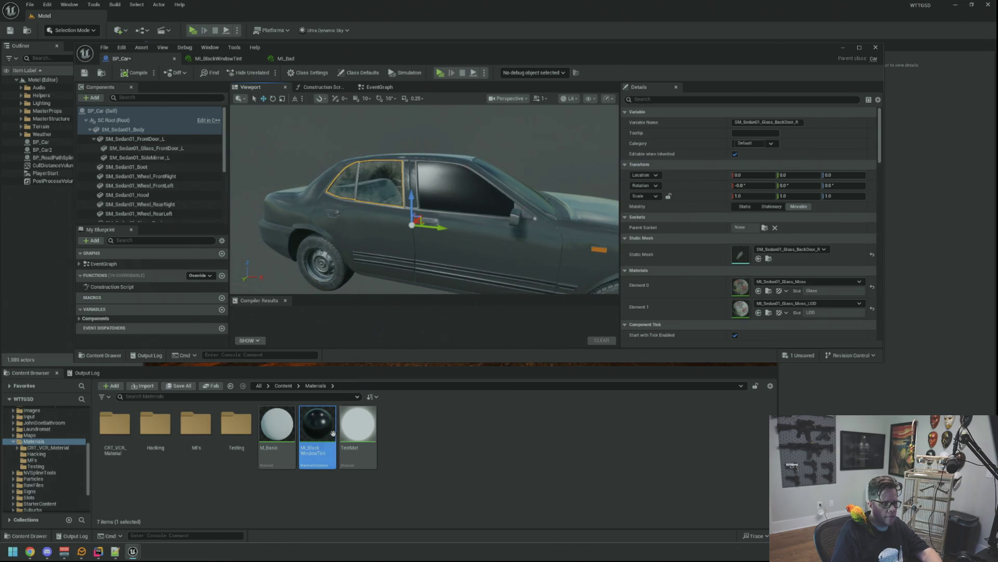
{"action": "left_click_drag", "start_coordinate": [335, 430], "coordinate": [692, 310]}
{"action": "left_click_drag", "start_coordinate": [736, 283], "coordinate": [737, 283]}
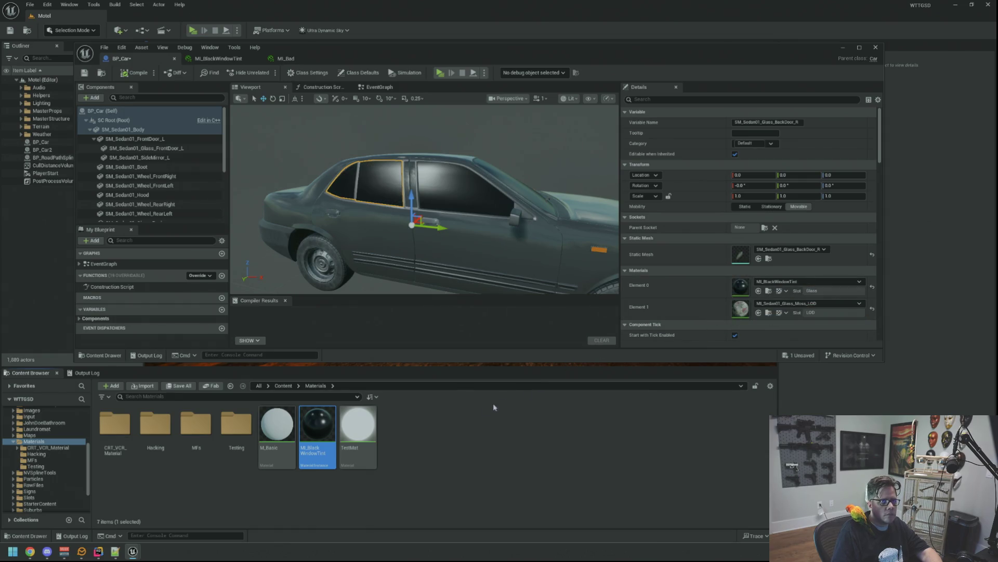
{"action": "left_click_drag", "start_coordinate": [315, 422], "coordinate": [742, 305]}
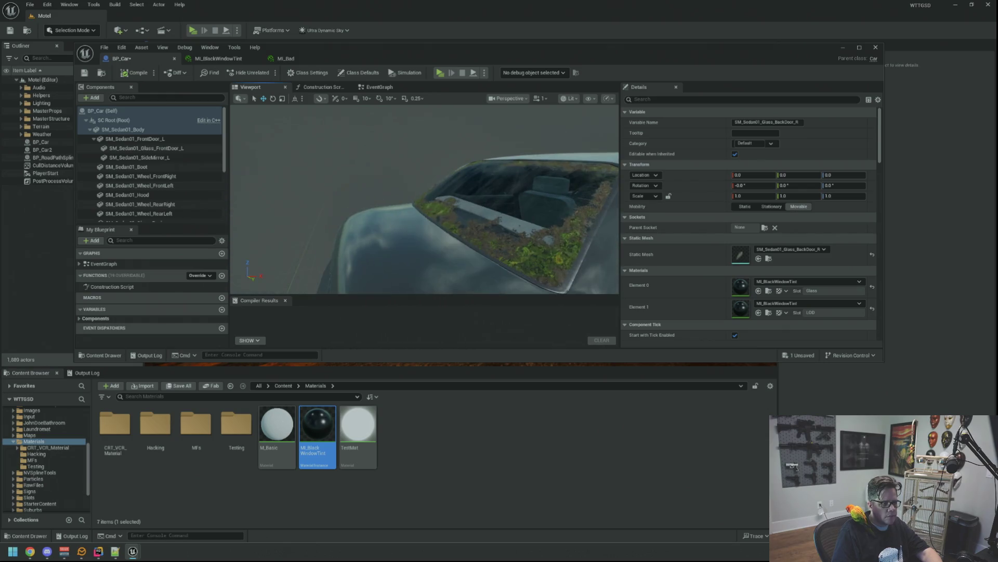
{"action": "mouse_move", "coordinate": [317, 423]}
{"action": "left_mouse_down"}
{"action": "mouse_move", "coordinate": [332, 442]}
{"action": "mouse_move", "coordinate": [740, 286]}
{"action": "left_mouse_up"}
{"action": "mouse_move", "coordinate": [316, 445]}
{"action": "left_mouse_down"}
{"action": "mouse_move", "coordinate": [712, 307]}
{"action": "mouse_move", "coordinate": [741, 305]}
{"action": "left_mouse_up"}
{"action": "left_click", "coordinate": [120, 75]}
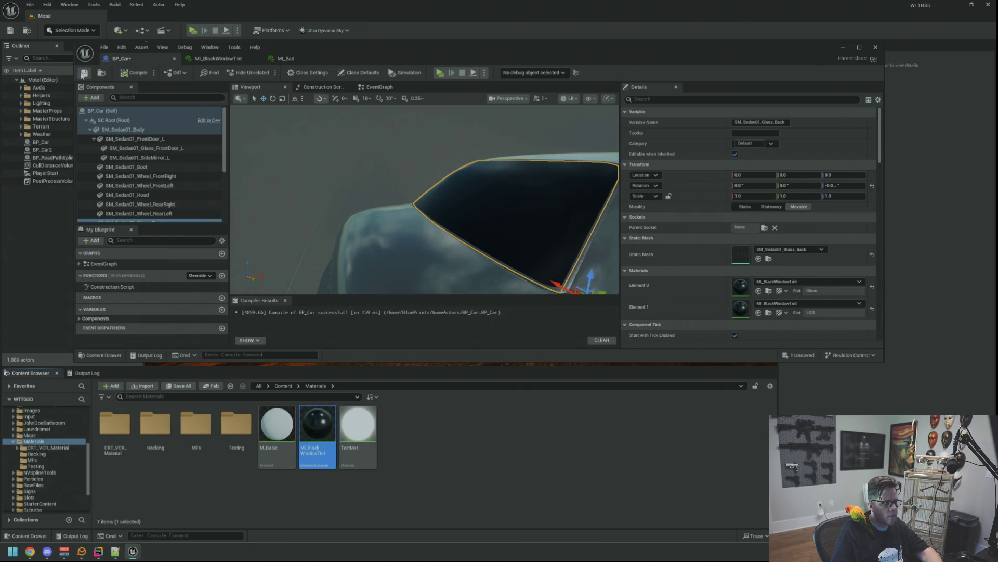
{"action": "left_click", "coordinate": [90, 129]}
{"action": "mouse_move", "coordinate": [396, 59]}
{"action": "left_mouse_down"}
{"action": "mouse_move", "coordinate": [751, 105]}
{"action": "mouse_move", "coordinate": [997, 111]}
{"action": "mouse_move", "coordinate": [997, 123]}
{"action": "left_mouse_up"}
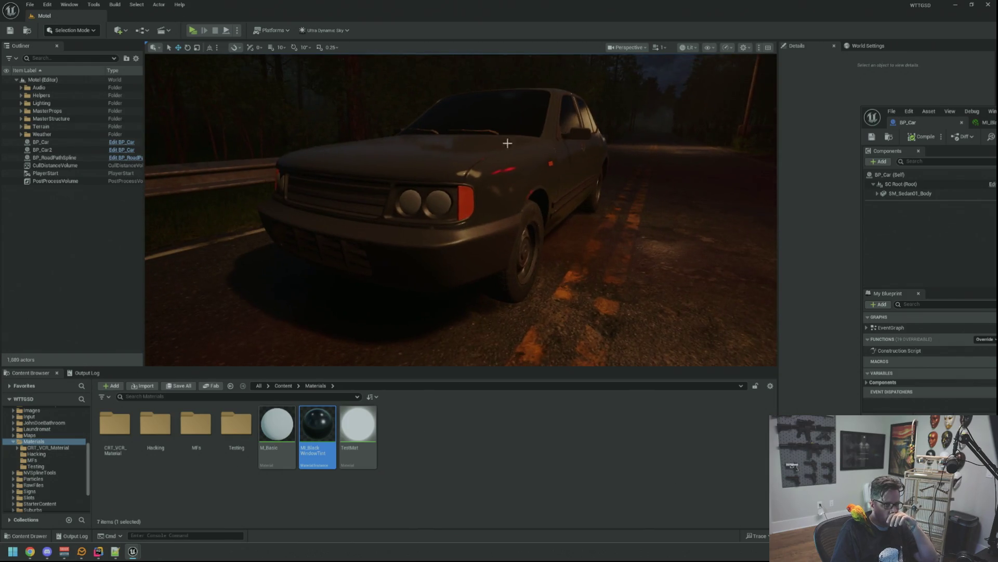
{"action": "left_click", "coordinate": [985, 122]}
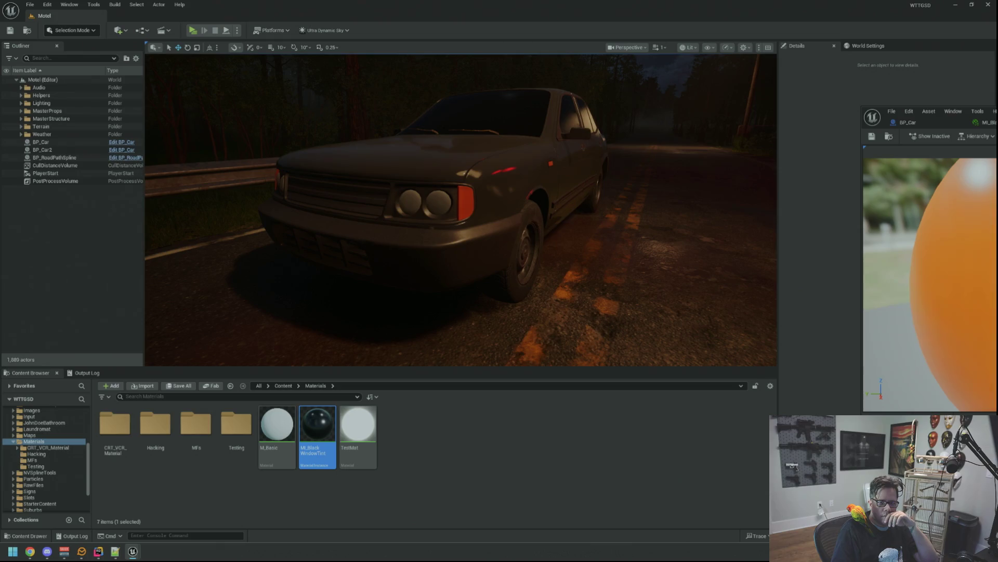
{"action": "left_click", "coordinate": [907, 122]}
{"action": "mouse_move", "coordinate": [936, 116]}
{"action": "left_mouse_down"}
{"action": "mouse_move", "coordinate": [649, 98]}
{"action": "mouse_move", "coordinate": [583, 74]}
{"action": "left_mouse_up"}
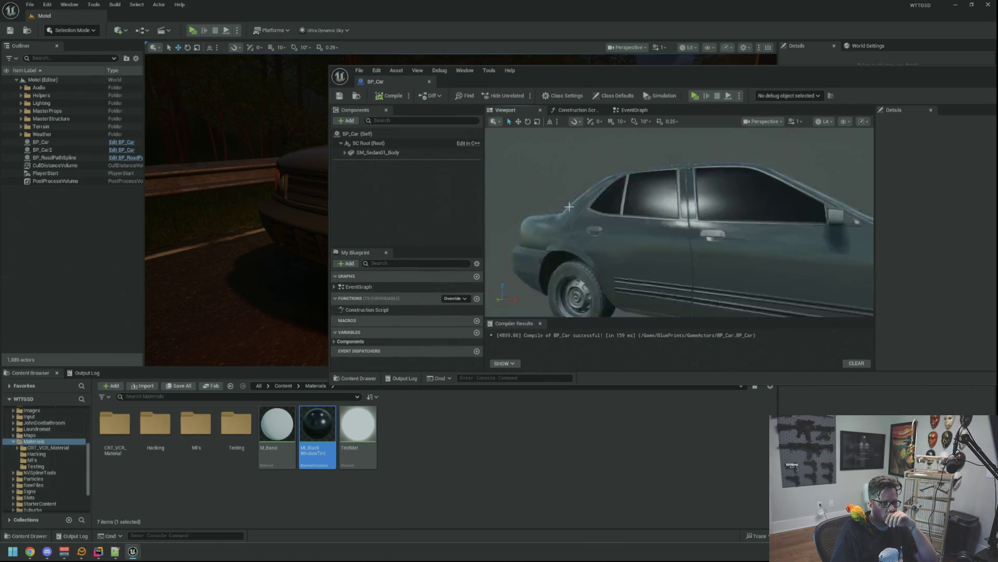
{"action": "left_click_drag", "start_coordinate": [597, 202], "coordinate": [568, 188]}
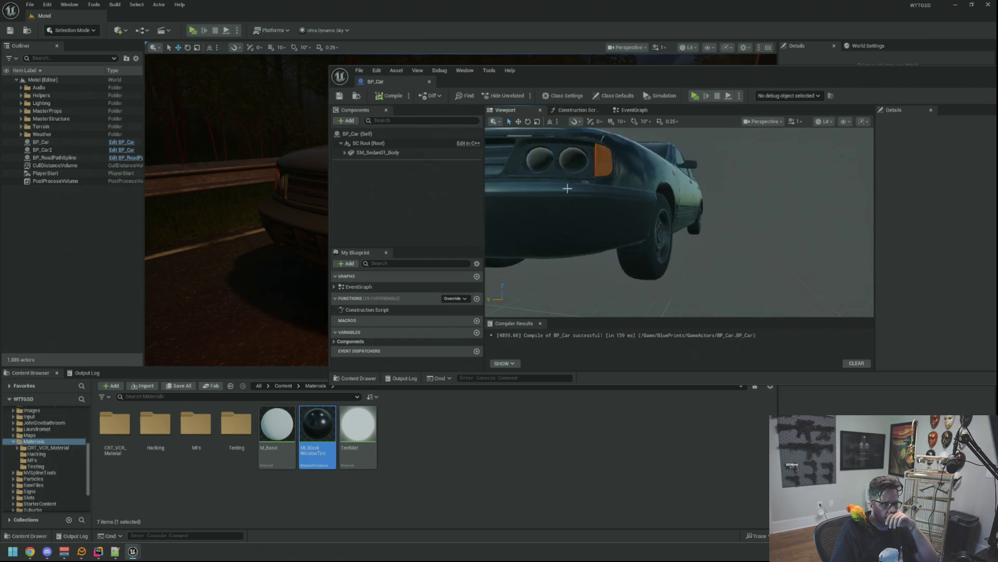
{"action": "left_click", "coordinate": [566, 163]}
{"action": "key", "text": "f"}
{"action": "left_click_drag", "start_coordinate": [760, 171], "coordinate": [760, 170]}
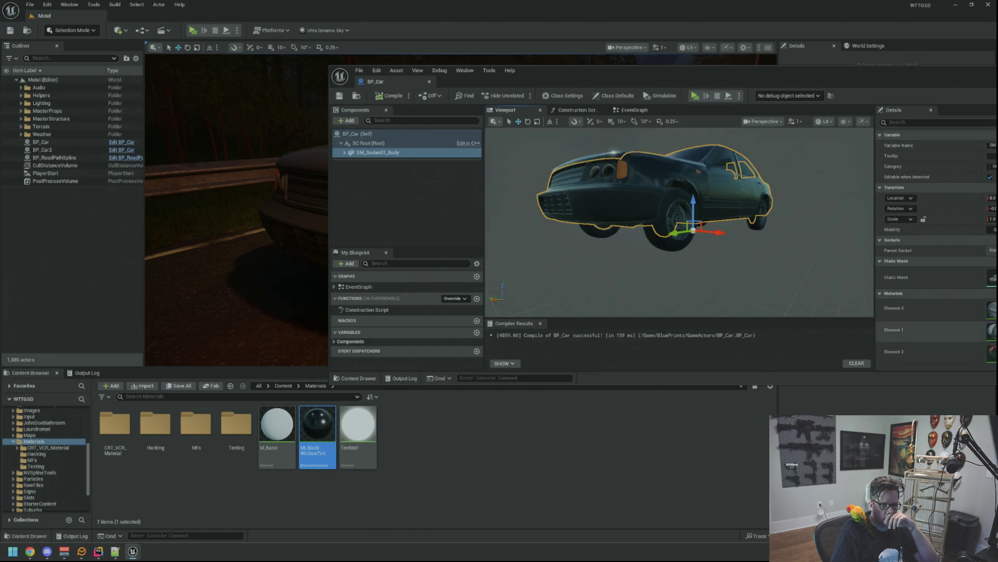
{"action": "scroll", "coordinate": [936, 244], "scroll_direction": "down", "scroll_amount": 3}
{"action": "left_click_drag", "start_coordinate": [800, 223], "coordinate": [800, 223]}
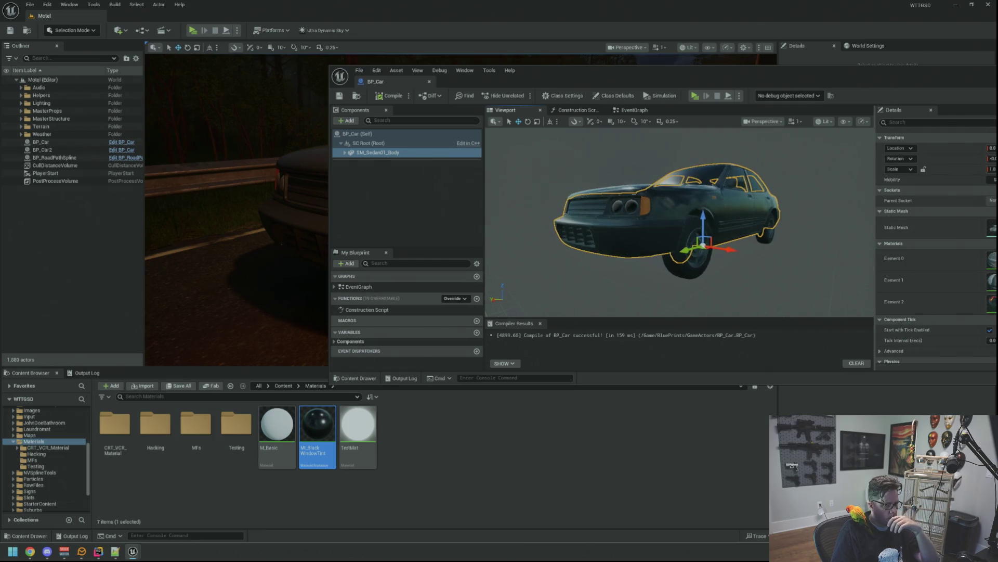
{"action": "mouse_move", "coordinate": [593, 74]}
{"action": "left_mouse_down"}
{"action": "mouse_move", "coordinate": [977, 109]}
{"action": "mouse_move", "coordinate": [810, 92]}
{"action": "mouse_move", "coordinate": [836, 100]}
{"action": "mouse_move", "coordinate": [816, 99]}
{"action": "left_mouse_up"}
{"action": "left_click_drag", "start_coordinate": [508, 160], "coordinate": [508, 160]}
{"action": "left_click_drag", "start_coordinate": [433, 171], "coordinate": [433, 172]}
{"action": "left_click_drag", "start_coordinate": [498, 168], "coordinate": [498, 168]}
{"action": "left_click_drag", "start_coordinate": [777, 231], "coordinate": [822, 226]}
{"action": "left_click", "coordinate": [694, 209]}
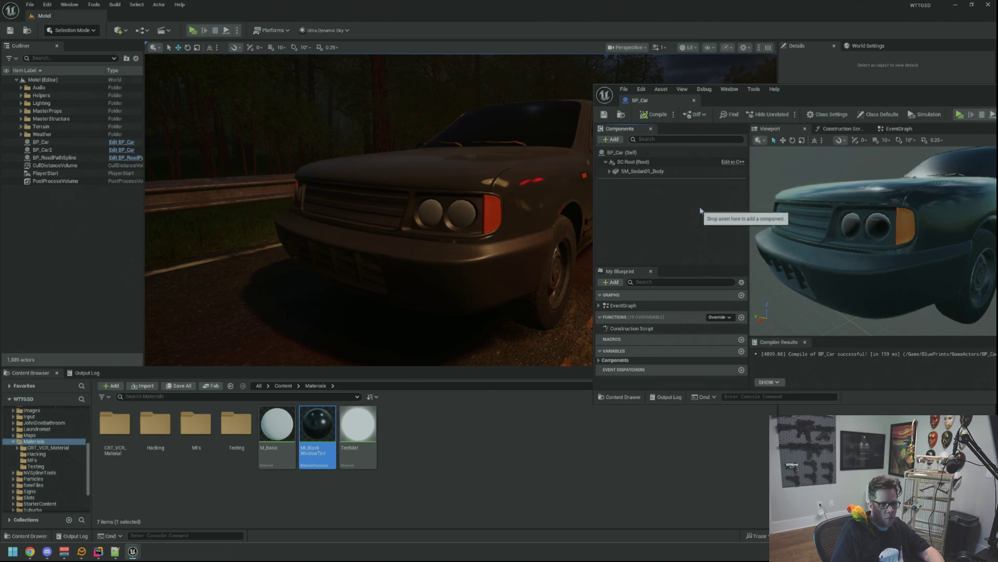
{"action": "left_click", "coordinate": [609, 172]}
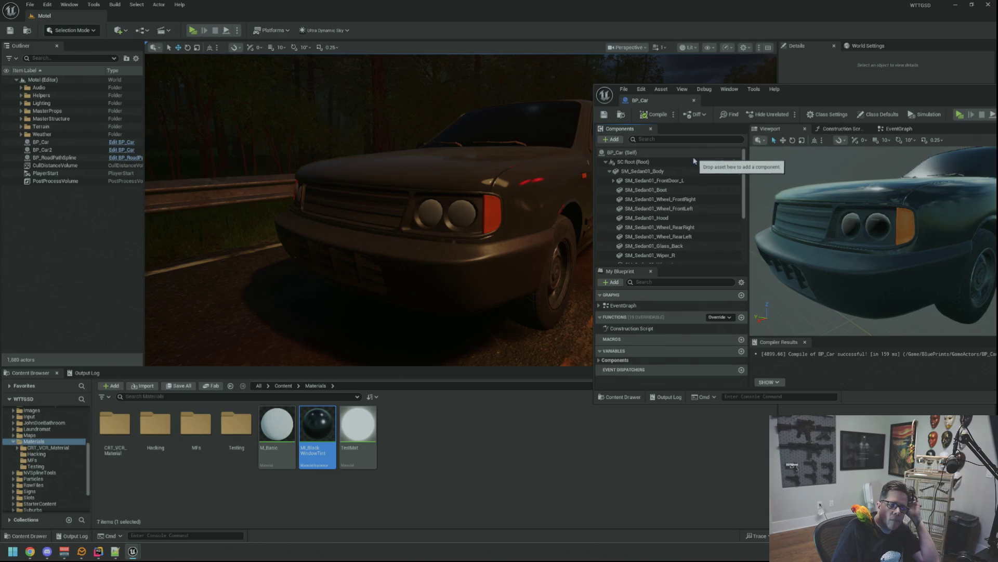
{"action": "mouse_move", "coordinate": [811, 98]}
{"action": "left_mouse_down"}
{"action": "mouse_move", "coordinate": [665, 79]}
{"action": "mouse_move", "coordinate": [754, 82]}
{"action": "left_mouse_up"}
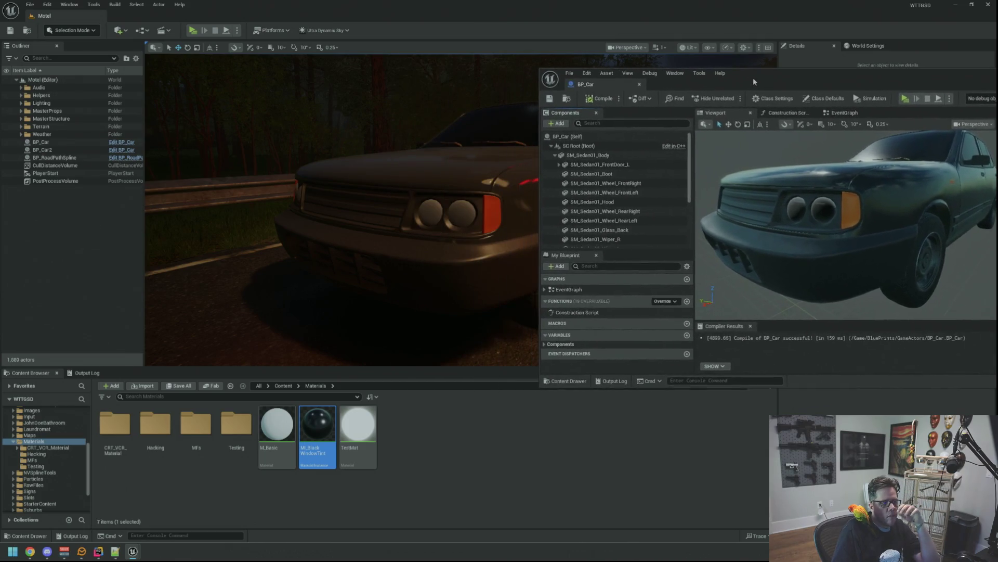
Step: Add a Sphere component to BP_Car, parented under SM_Sedan01_Body
{"action": "left_click", "coordinate": [564, 124]}
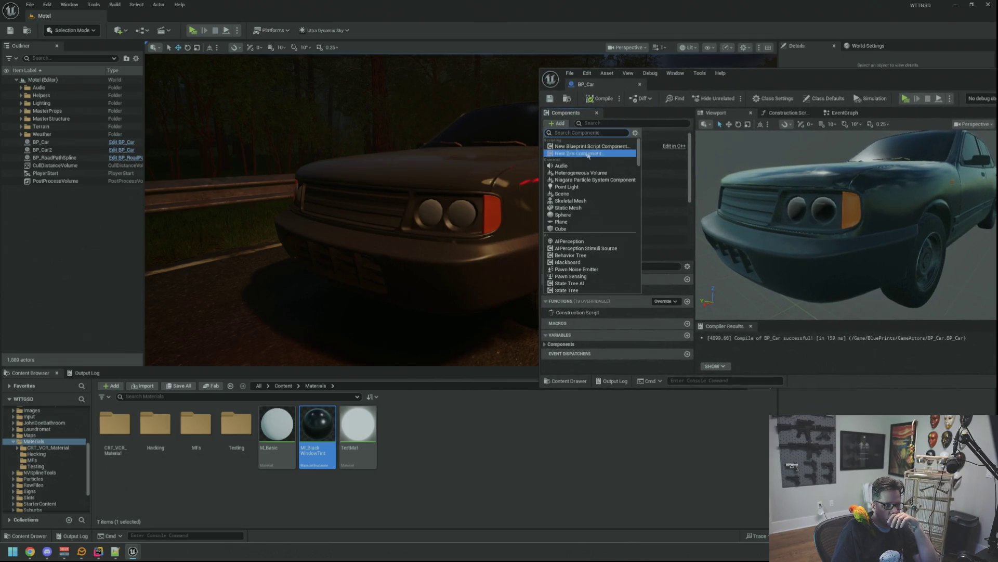
{"action": "left_click", "coordinate": [591, 215]}
{"action": "left_click", "coordinate": [554, 167]}
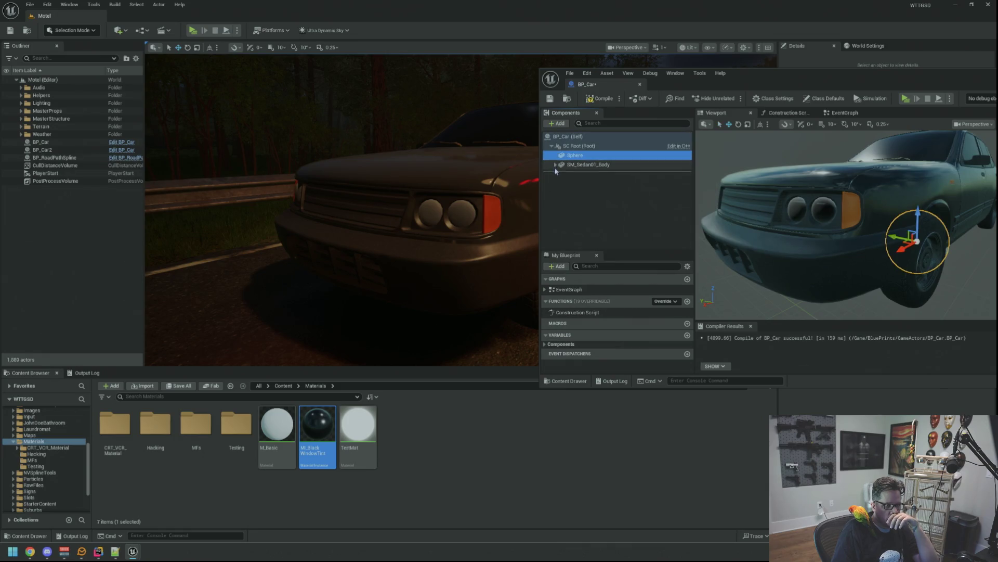
{"action": "left_click_drag", "start_coordinate": [570, 154], "coordinate": [574, 164]}
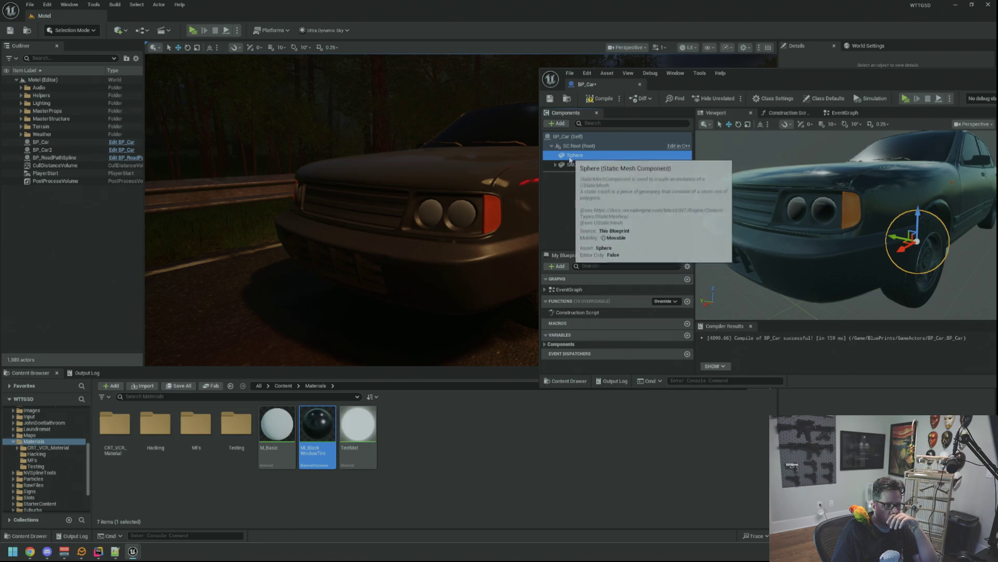
{"action": "left_click", "coordinate": [556, 165]}
{"action": "left_click", "coordinate": [554, 156]}
{"action": "left_click", "coordinate": [554, 157]}
{"action": "left_click", "coordinate": [554, 156]}
{"action": "scroll", "coordinate": [563, 176], "scroll_direction": "down", "scroll_amount": 3}
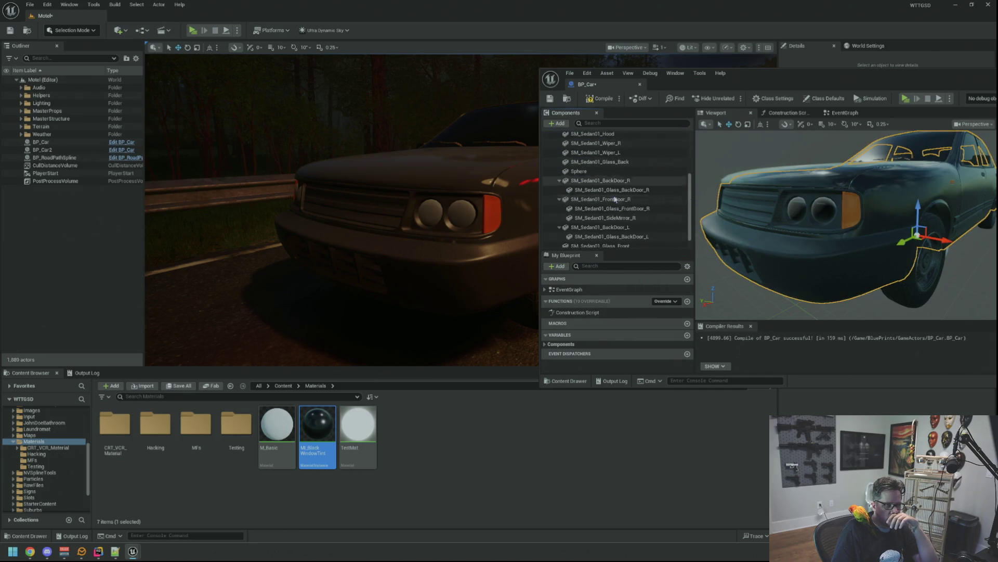
{"action": "left_click", "coordinate": [564, 177]}
Step: Slide the Sphere back and sideways into the car's front headlight opening
{"action": "mouse_move", "coordinate": [832, 223]}
{"action": "left_mouse_down"}
{"action": "mouse_move", "coordinate": [910, 224]}
{"action": "mouse_move", "coordinate": [803, 228]}
{"action": "mouse_move", "coordinate": [781, 246]}
{"action": "mouse_move", "coordinate": [814, 217]}
{"action": "mouse_move", "coordinate": [812, 183]}
{"action": "mouse_move", "coordinate": [780, 183]}
{"action": "left_mouse_up"}
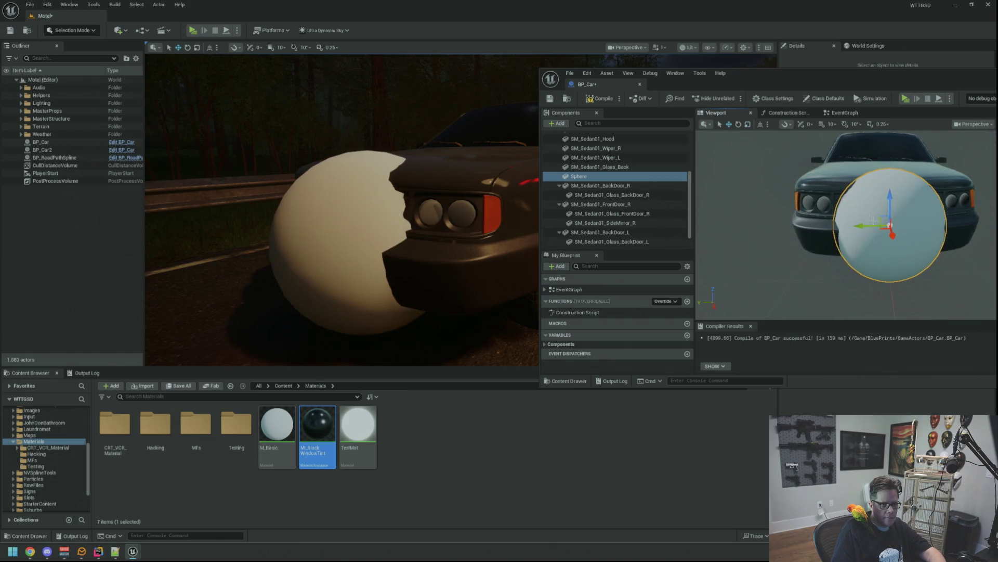
{"action": "mouse_move", "coordinate": [892, 227]}
{"action": "left_mouse_down"}
{"action": "mouse_move", "coordinate": [915, 218]}
{"action": "mouse_move", "coordinate": [879, 229]}
{"action": "left_mouse_up"}
{"action": "key", "text": "r"}
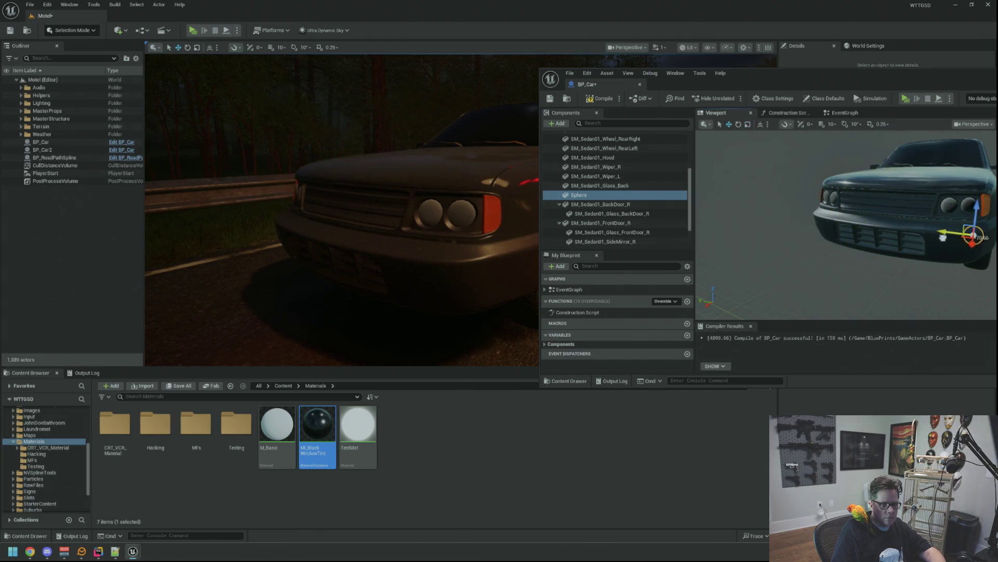
{"action": "mouse_move", "coordinate": [932, 239]}
{"action": "left_mouse_down"}
{"action": "mouse_move", "coordinate": [931, 224]}
{"action": "mouse_move", "coordinate": [910, 237]}
{"action": "left_mouse_up"}
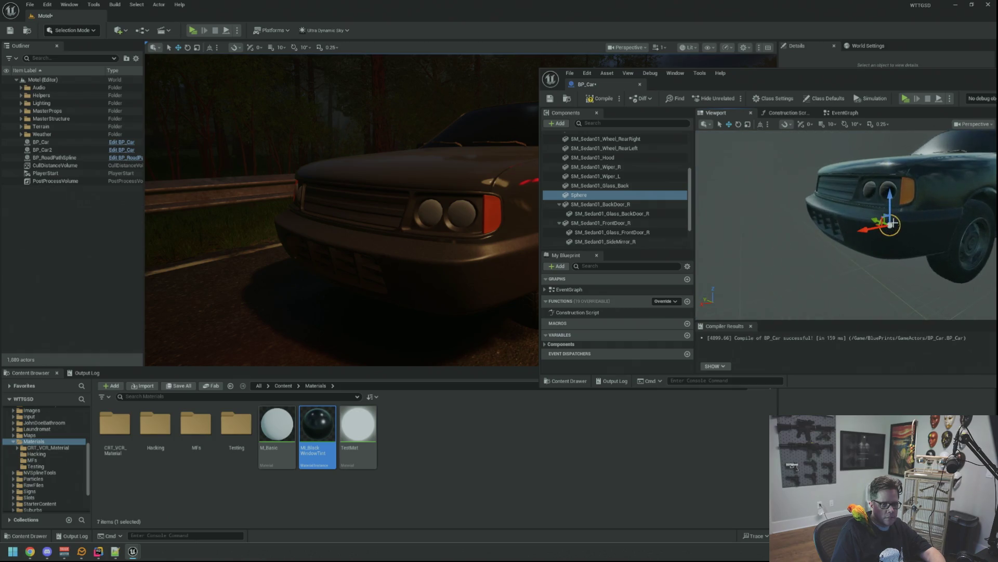
{"action": "key", "text": "f"}
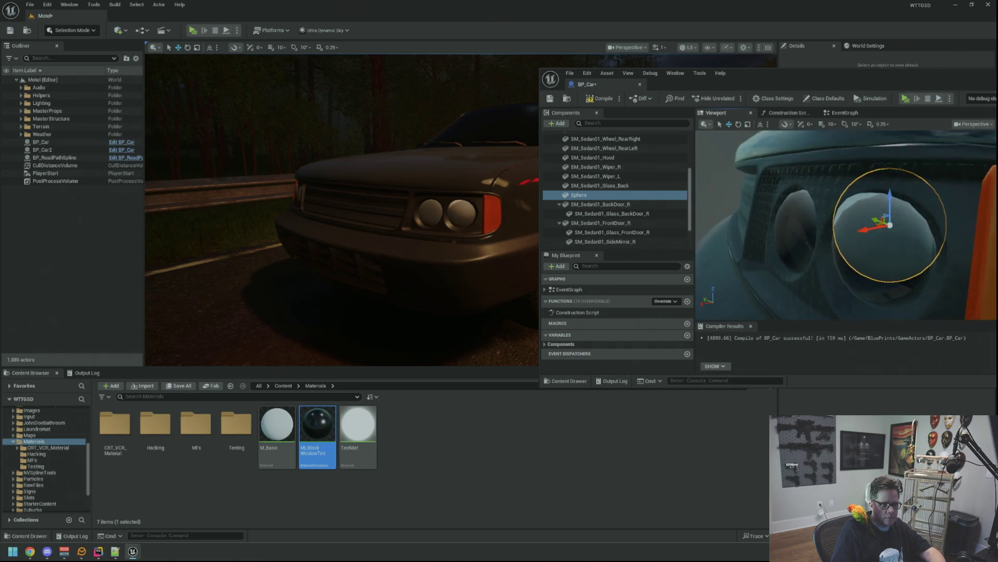
{"action": "mouse_move", "coordinate": [897, 174]}
{"action": "left_mouse_down"}
{"action": "mouse_move", "coordinate": [907, 181]}
{"action": "mouse_move", "coordinate": [897, 185]}
{"action": "mouse_move", "coordinate": [905, 147]}
{"action": "left_mouse_up"}
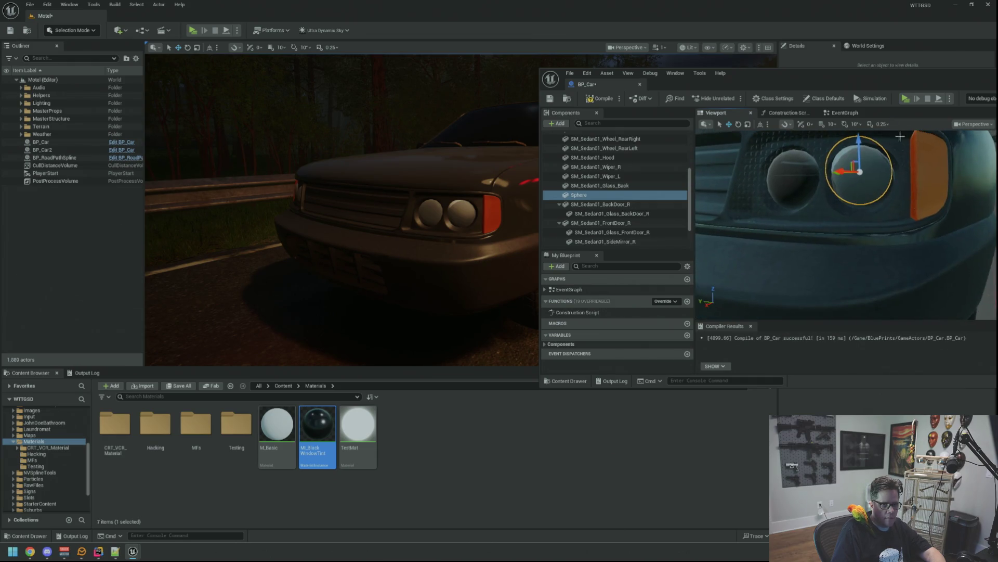
{"action": "mouse_move", "coordinate": [895, 85]}
{"action": "left_mouse_down"}
{"action": "mouse_move", "coordinate": [801, 94]}
{"action": "mouse_move", "coordinate": [827, 96]}
{"action": "left_mouse_up"}
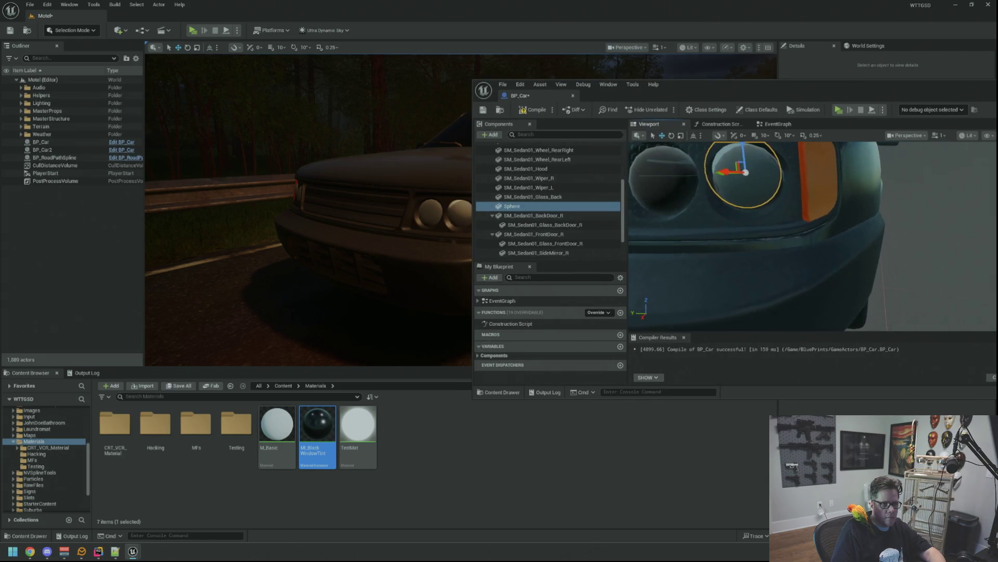
{"action": "left_click_drag", "start_coordinate": [815, 189], "coordinate": [811, 182]}
{"action": "left_click_drag", "start_coordinate": [784, 228], "coordinate": [791, 231]}
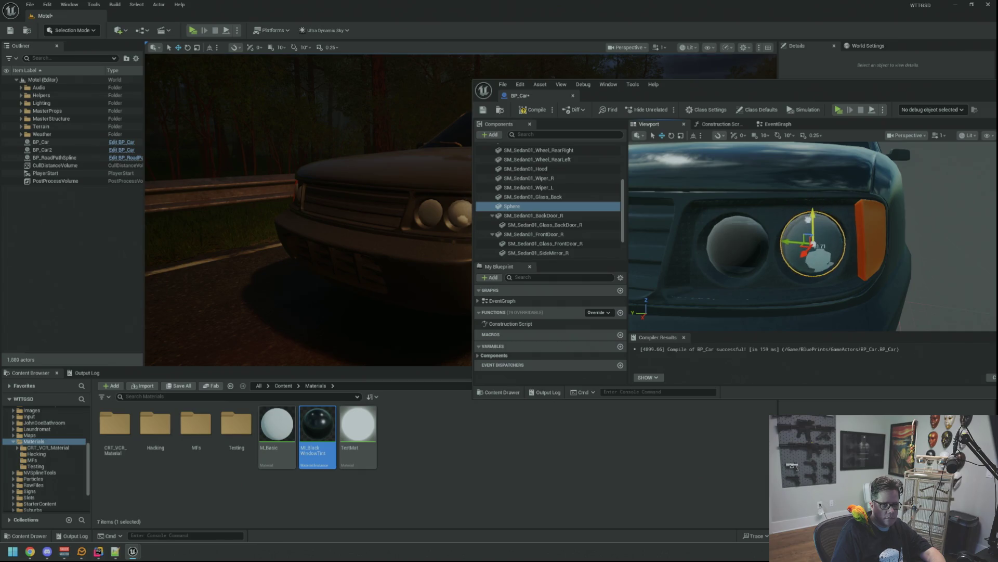
{"action": "left_click_drag", "start_coordinate": [809, 219], "coordinate": [872, 232]}
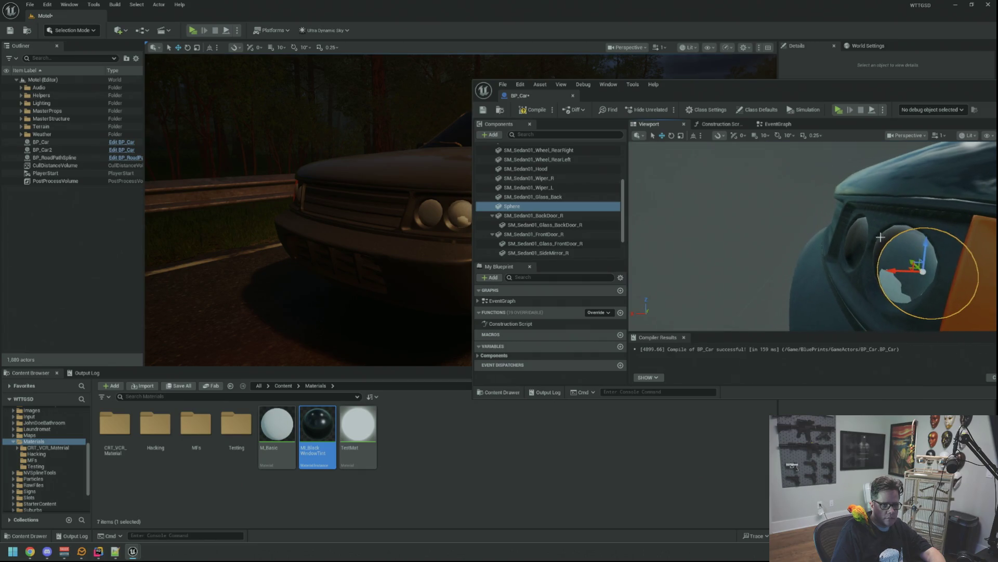
{"action": "left_click_drag", "start_coordinate": [905, 270], "coordinate": [895, 271]}
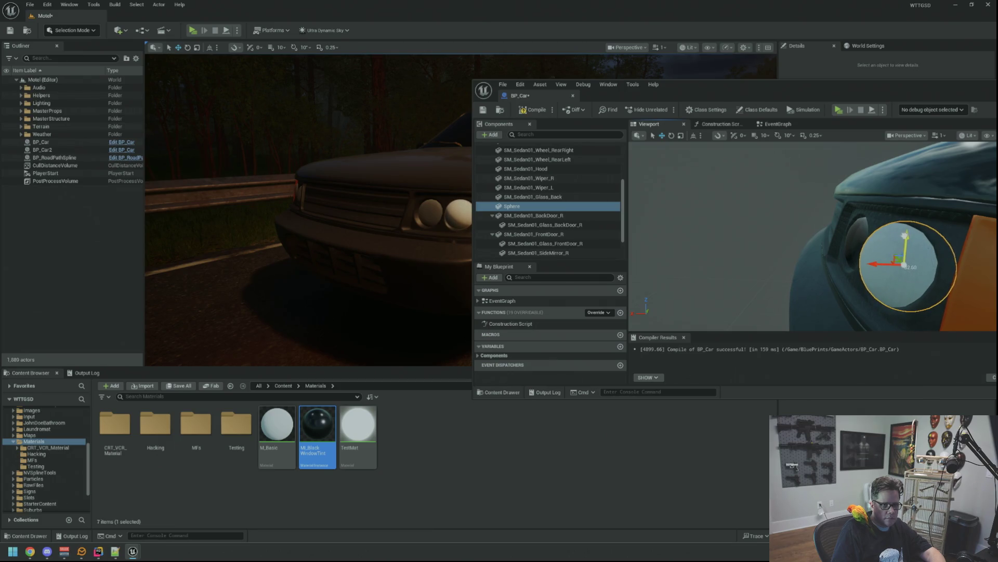
{"action": "mouse_move", "coordinate": [364, 219]}
{"action": "left_mouse_down"}
{"action": "mouse_move", "coordinate": [410, 182]}
{"action": "mouse_move", "coordinate": [417, 170]}
{"action": "mouse_move", "coordinate": [406, 176]}
{"action": "mouse_move", "coordinate": [399, 148]}
{"action": "mouse_move", "coordinate": [372, 200]}
{"action": "left_mouse_up"}
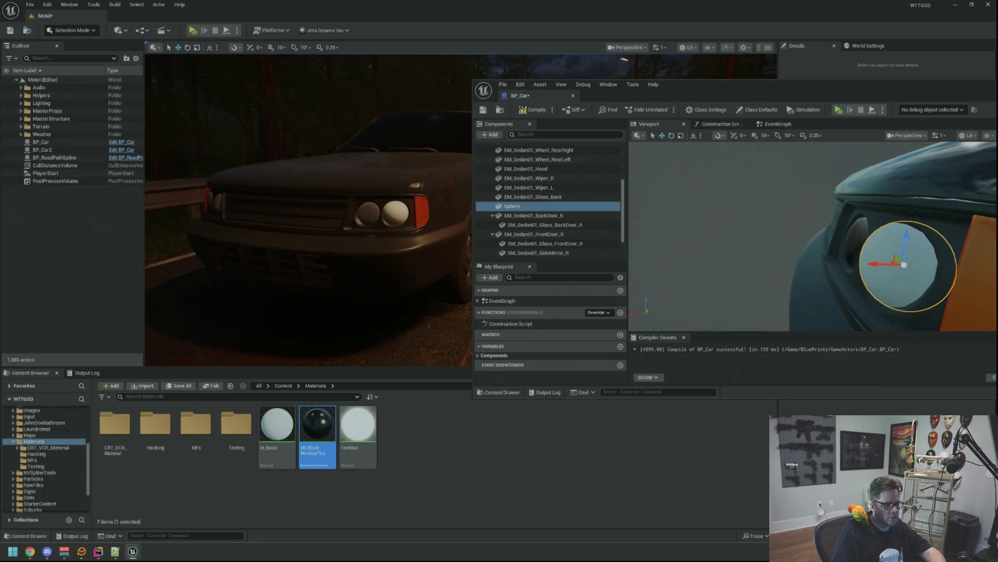
Step: Open TestMat, inspect its Constant→Multiply→Emissive graph, then close it and answer the apply prompt
{"action": "double_click", "coordinate": [367, 420]}
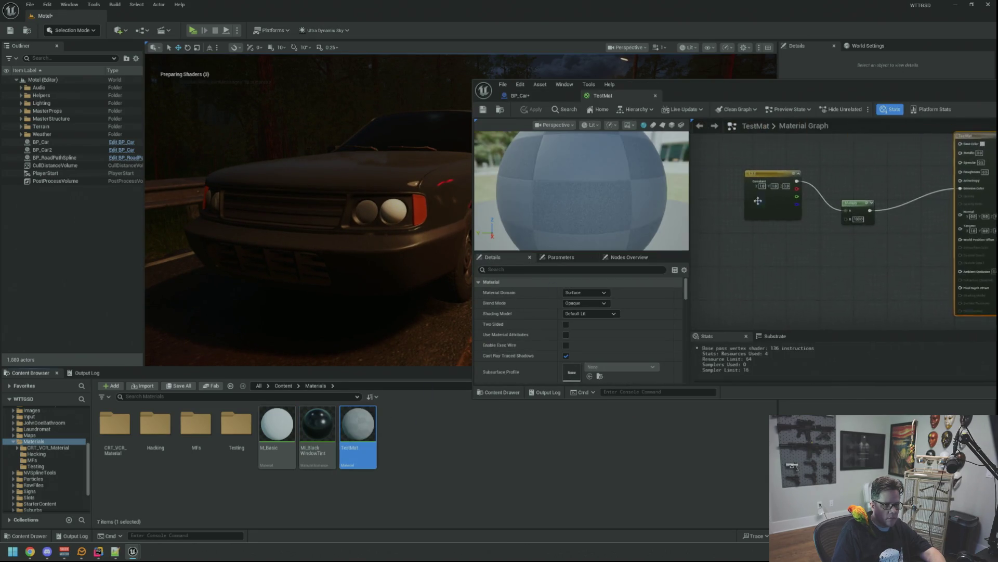
{"action": "mouse_move", "coordinate": [856, 262]}
{"action": "left_mouse_down"}
{"action": "mouse_move", "coordinate": [769, 278]}
{"action": "mouse_move", "coordinate": [794, 269]}
{"action": "left_mouse_up"}
{"action": "left_click_drag", "start_coordinate": [794, 206], "coordinate": [783, 186]}
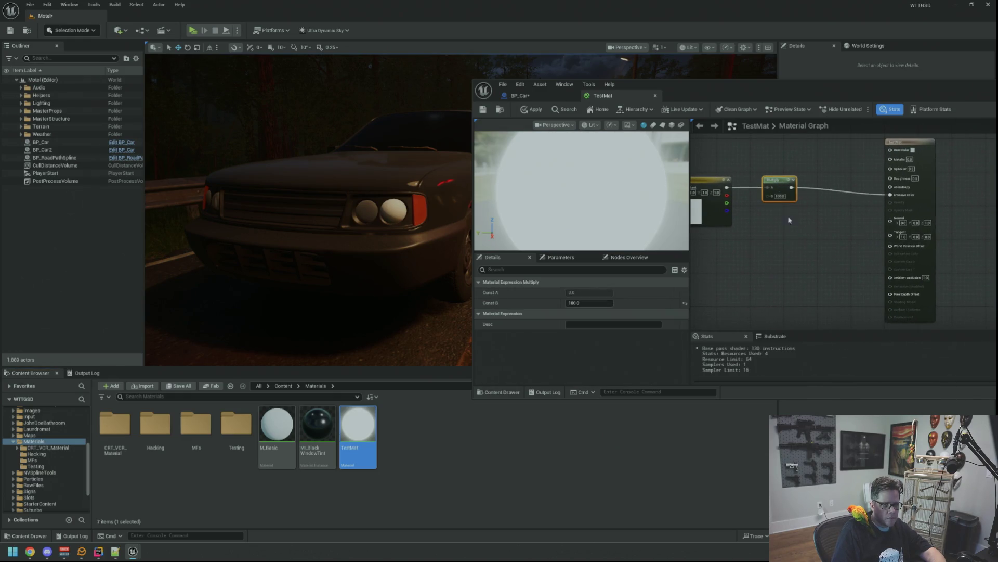
{"action": "left_click", "coordinate": [784, 205]}
{"action": "left_click_drag", "start_coordinate": [739, 88], "coordinate": [408, 93]}
{"action": "left_click_drag", "start_coordinate": [502, 211], "coordinate": [571, 220]}
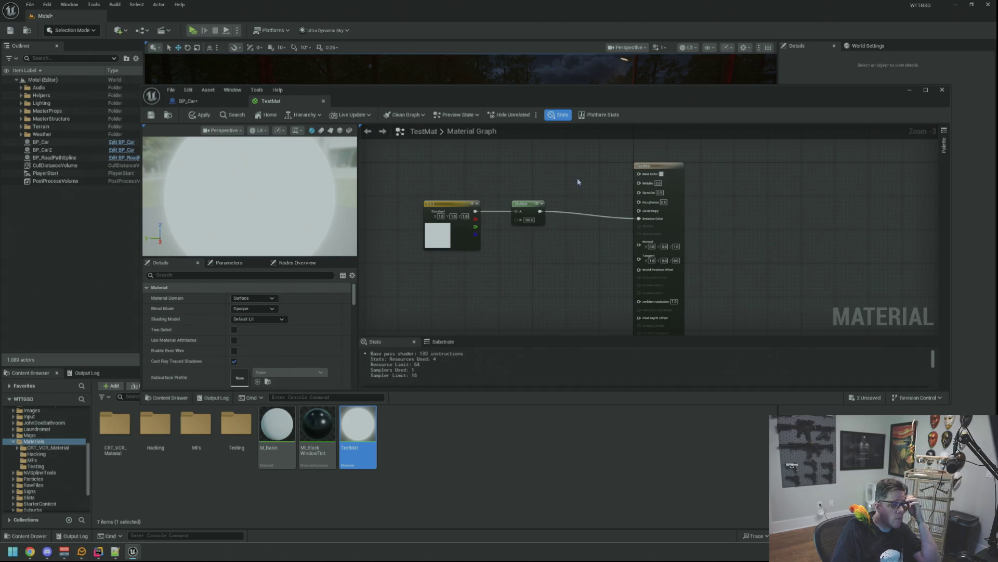
{"action": "scroll", "coordinate": [578, 179], "scroll_direction": "up", "scroll_amount": 2}
{"action": "scroll", "coordinate": [578, 179], "scroll_direction": "down", "scroll_amount": 2}
{"action": "scroll", "coordinate": [596, 257], "scroll_direction": "up", "scroll_amount": 2}
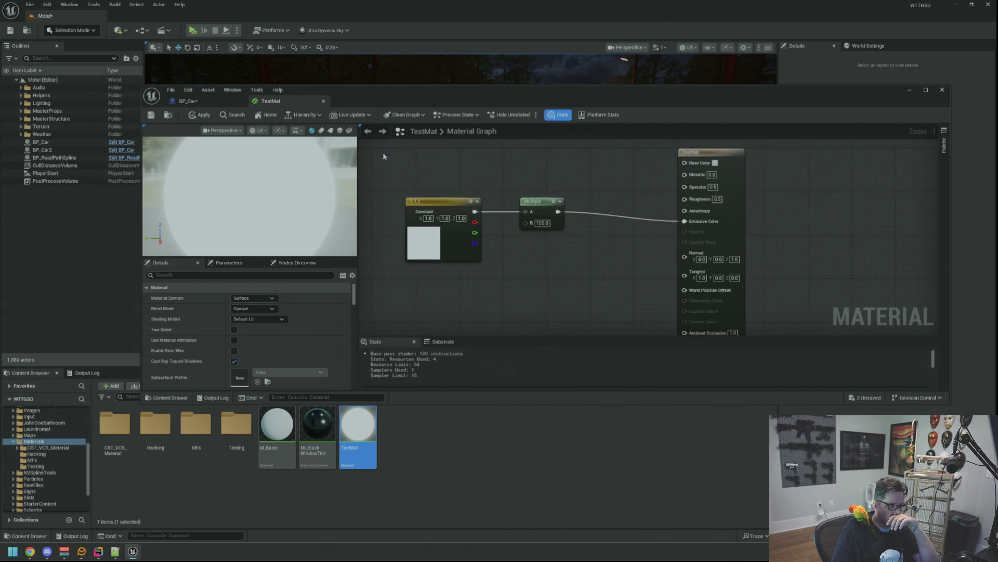
{"action": "middle_click", "coordinate": [262, 103]}
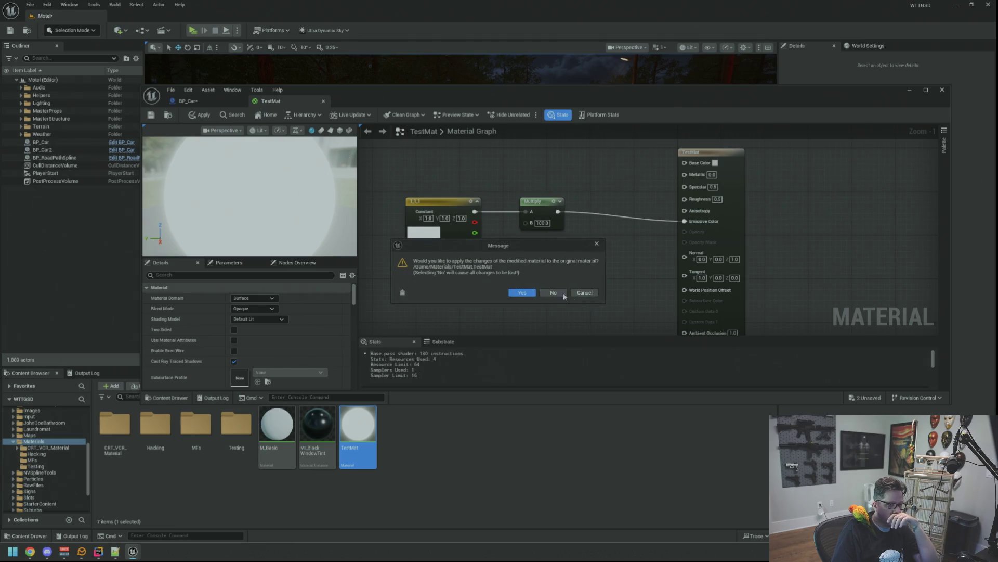
{"action": "left_click", "coordinate": [203, 115]}
Step: Recompile BP_Car and nudge the headlight Sphere forward from X 64.23 to about 64.86
{"action": "left_click", "coordinate": [151, 115]}
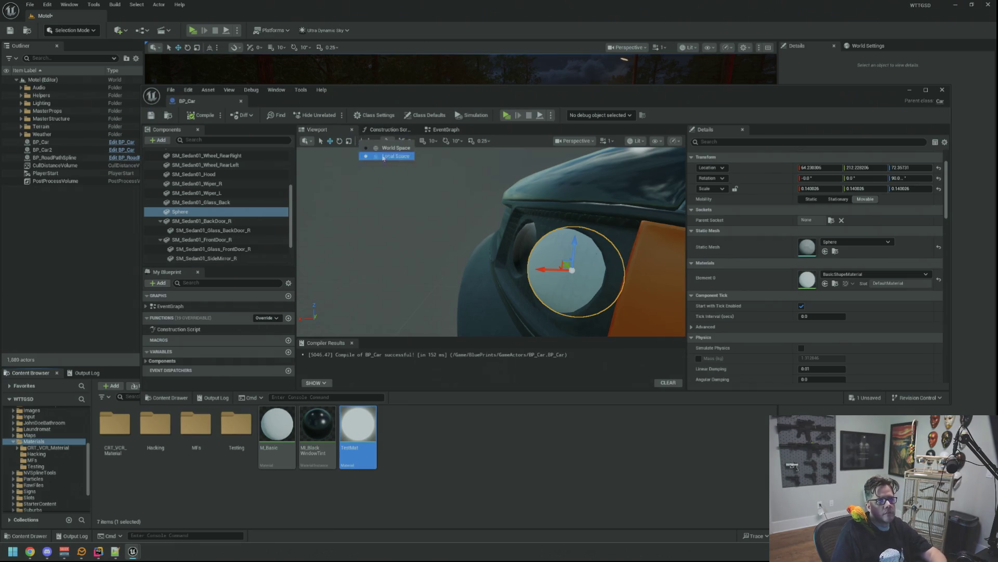
{"action": "left_click_drag", "start_coordinate": [466, 193], "coordinate": [431, 194]}
{"action": "key", "text": "f"}
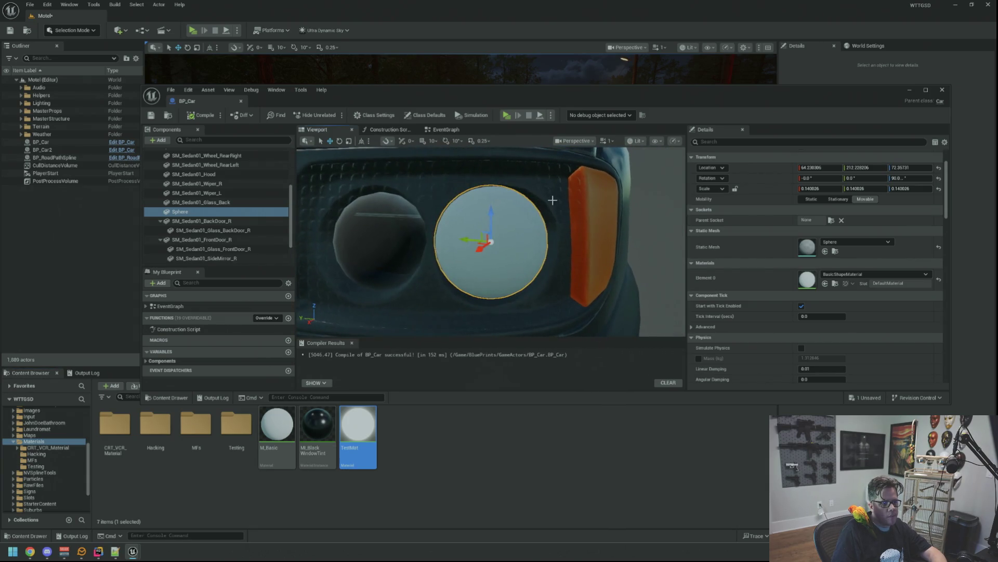
{"action": "left_click_drag", "start_coordinate": [466, 245], "coordinate": [471, 243]}
{"action": "mouse_move", "coordinate": [525, 280]}
{"action": "left_mouse_down"}
{"action": "mouse_move", "coordinate": [541, 291]}
{"action": "mouse_move", "coordinate": [543, 312]}
{"action": "left_mouse_up"}
{"action": "scroll", "coordinate": [581, 277], "scroll_direction": "down", "scroll_amount": 4}
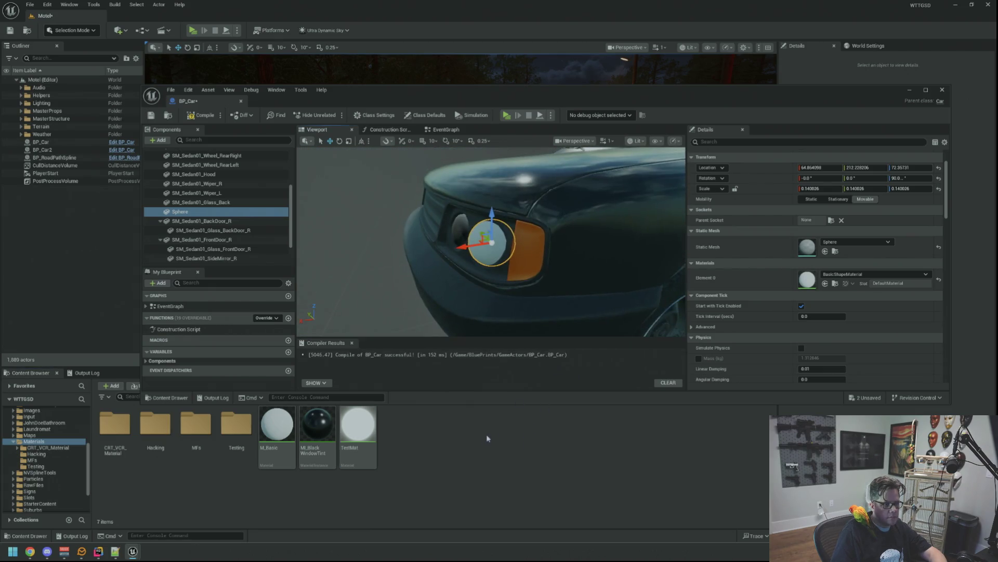
{"action": "left_click", "coordinate": [160, 221]}
{"action": "left_click", "coordinate": [161, 230]}
Step: Duplicate TestMat as M_HeadLights and open it in the material editor
{"action": "left_click", "coordinate": [358, 427]}
{"action": "key", "text": "ctrl+d"}
{"action": "type", "text": "HeadLights"}
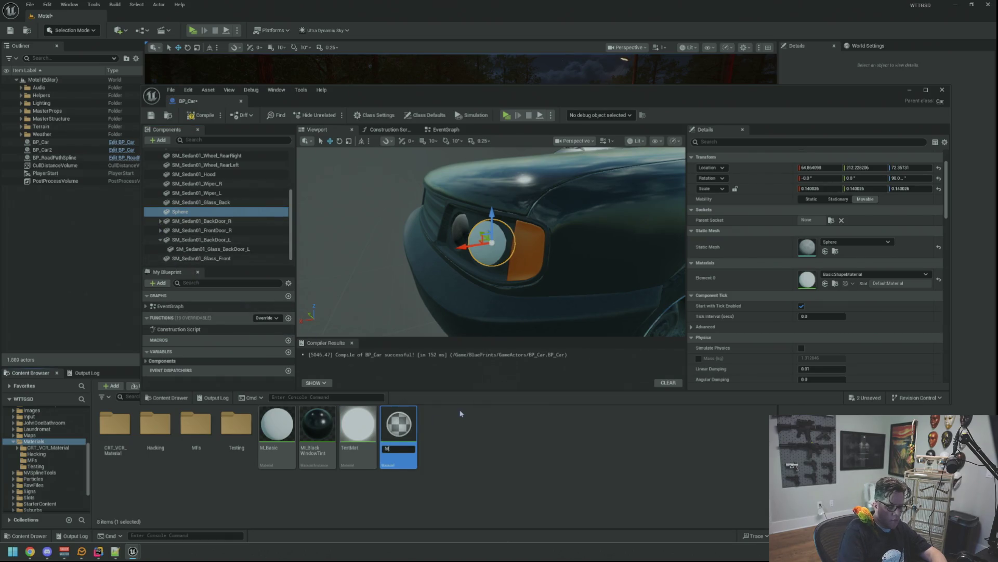
{"action": "key", "text": "Return"}
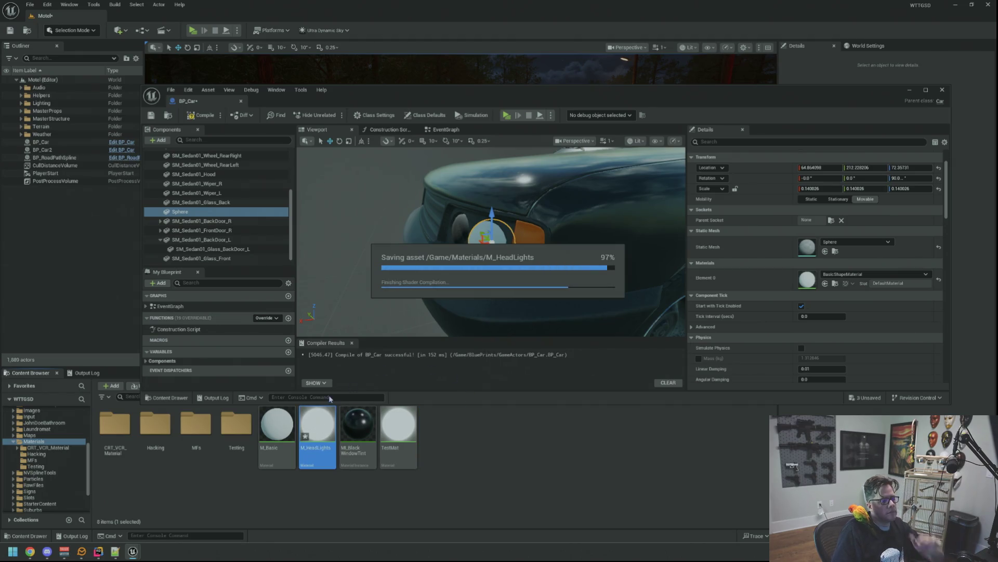
{"action": "double_click", "coordinate": [324, 424]}
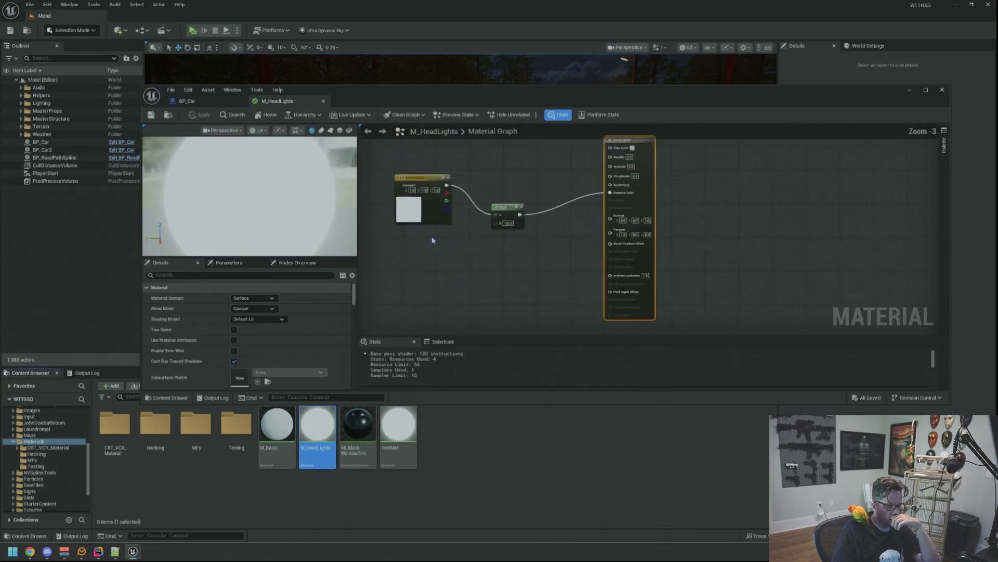
Step: Convert the colour constant into a vector parameter named EmissiveColor
{"action": "mouse_move", "coordinate": [433, 206]}
{"action": "left_mouse_down"}
{"action": "mouse_move", "coordinate": [426, 265]}
{"action": "mouse_move", "coordinate": [442, 254]}
{"action": "mouse_move", "coordinate": [436, 209]}
{"action": "left_mouse_up"}
{"action": "left_click", "coordinate": [450, 192]}
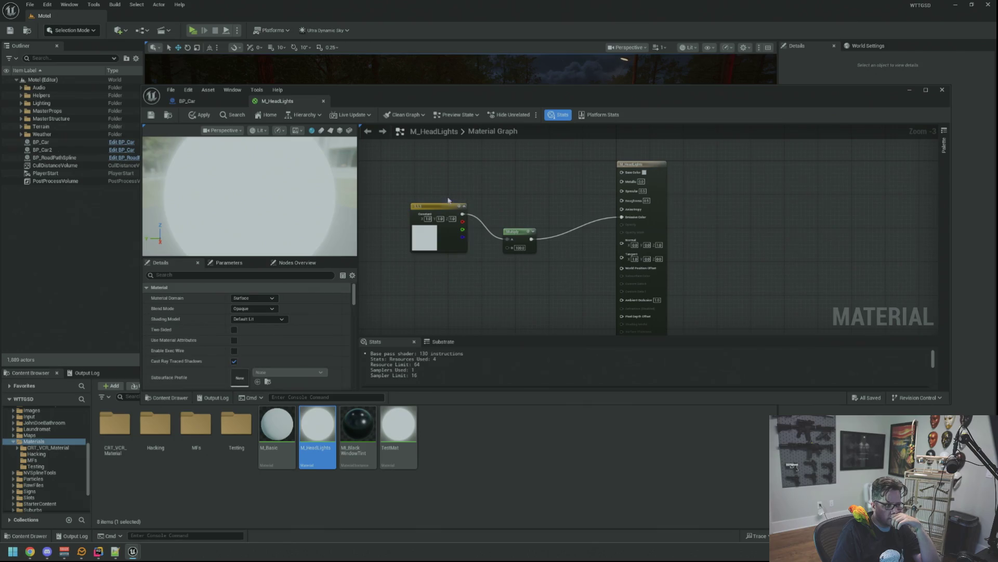
{"action": "left_click", "coordinate": [443, 205]}
{"action": "right_click", "coordinate": [445, 205]}
{"action": "left_click", "coordinate": [457, 198]}
{"action": "scroll", "coordinate": [461, 204], "scroll_direction": "up", "scroll_amount": 1}
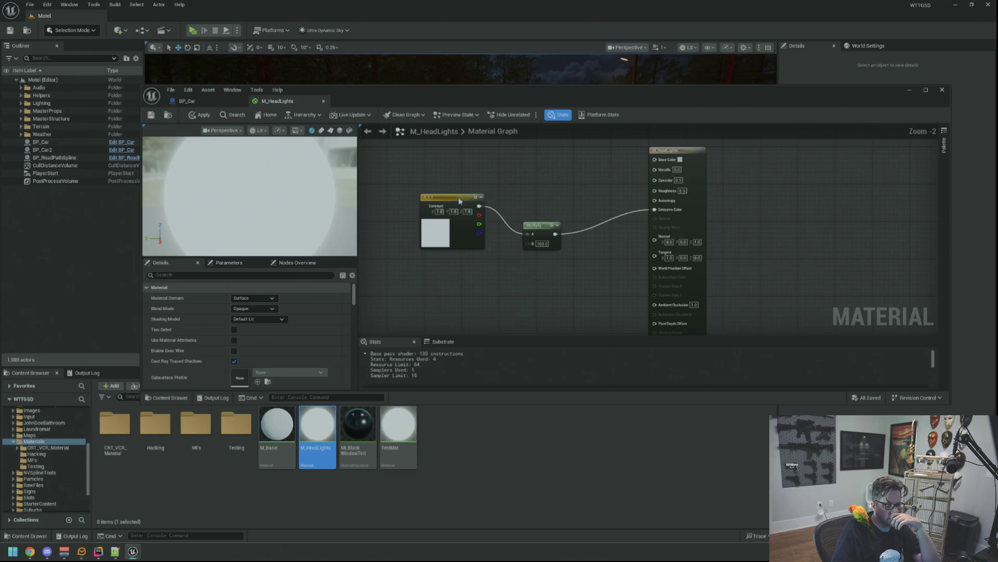
{"action": "right_click", "coordinate": [460, 200]}
{"action": "left_click", "coordinate": [494, 223]}
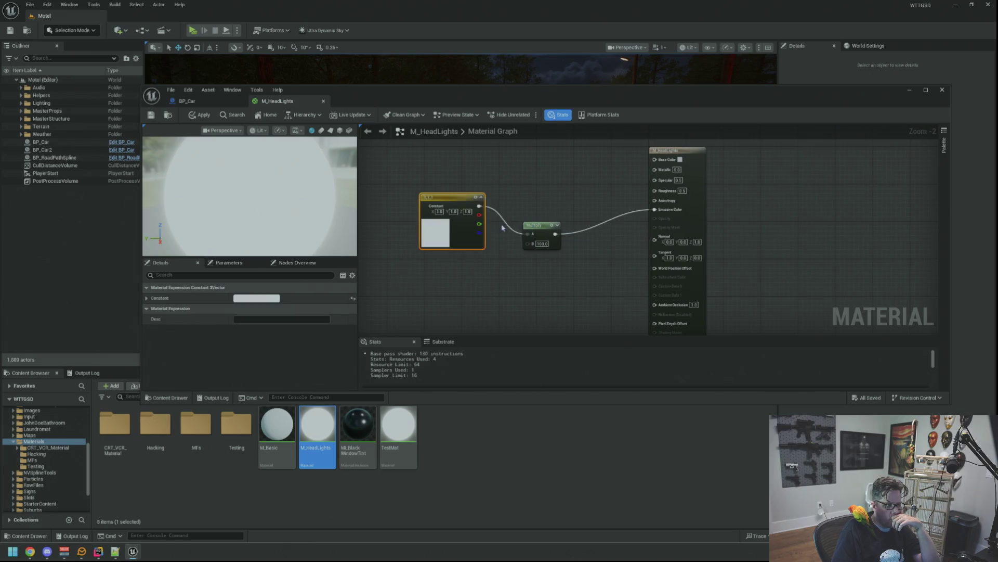
{"action": "type", "text": "E"}
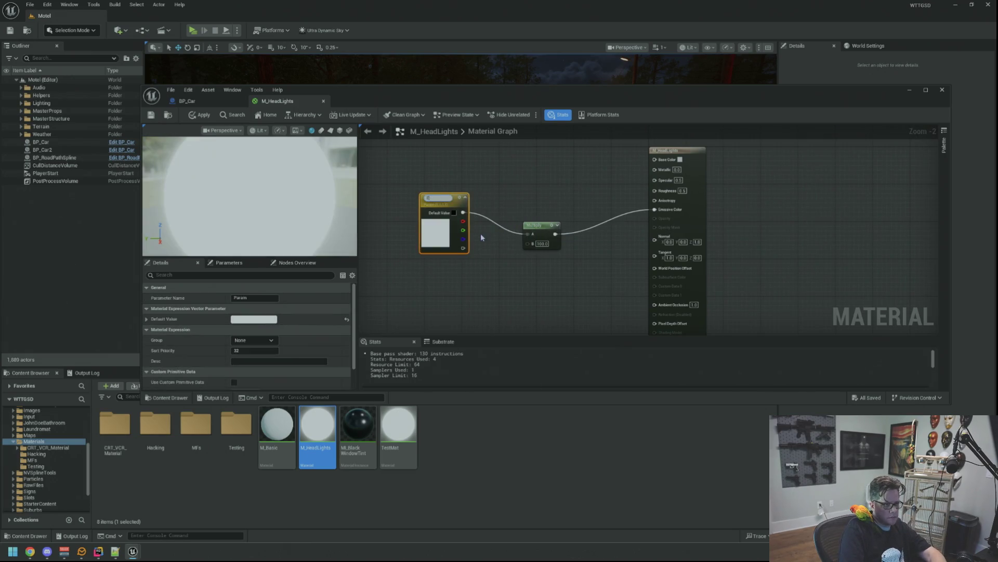
{"action": "type", "text": "missiveColor"}
{"action": "key", "text": "Return"}
Step: Add a scalar Constant node wired into the Multiply node's B input
{"action": "left_click", "coordinate": [541, 225]}
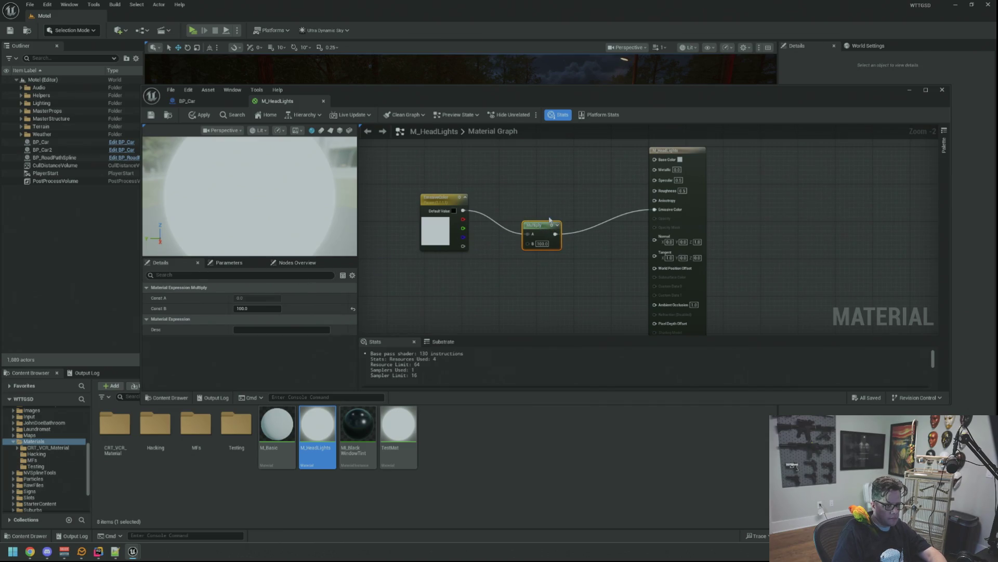
{"action": "left_click", "coordinate": [481, 288]}
{"action": "right_click", "coordinate": [445, 270]}
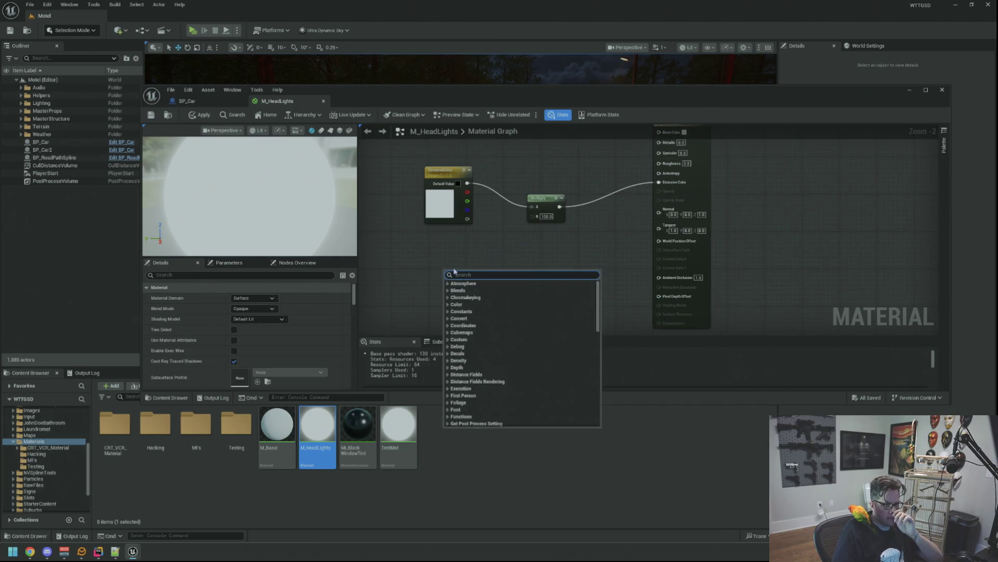
{"action": "left_click", "coordinate": [399, 284]}
{"action": "left_click", "coordinate": [439, 276]}
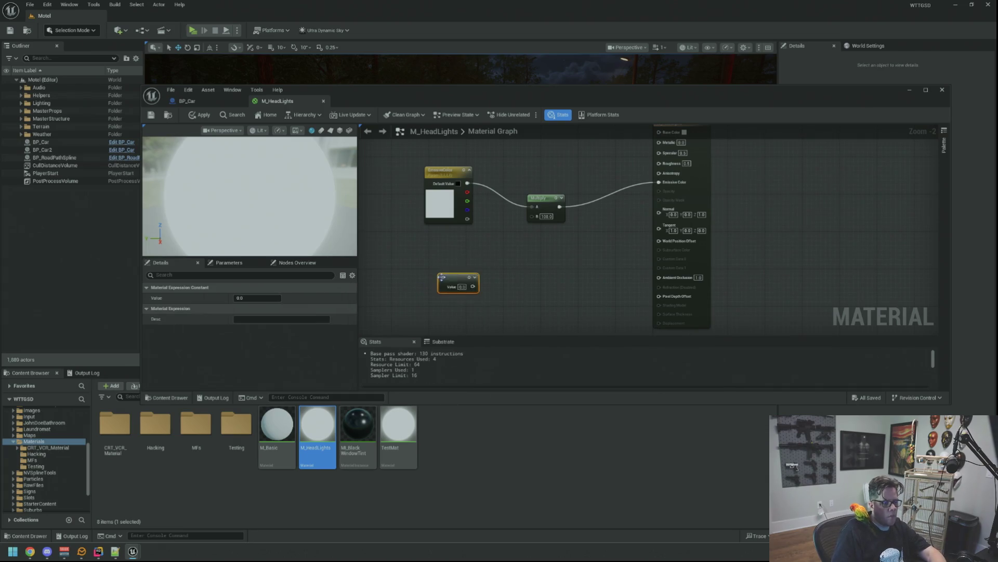
{"action": "left_click_drag", "start_coordinate": [473, 286], "coordinate": [532, 216]}
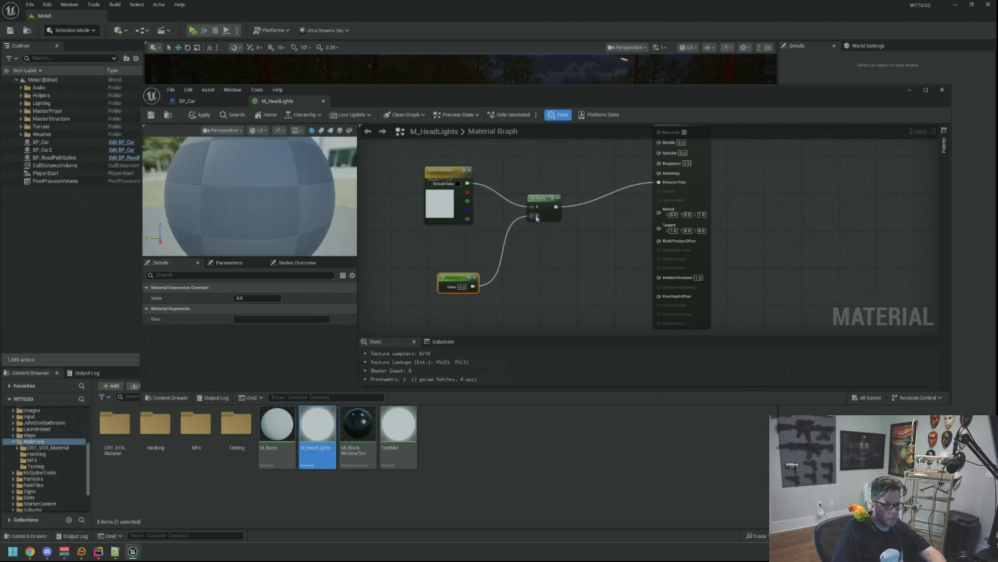
Step: Convert the Constant to a scalar parameter Strength with default 1.0, then apply and save
{"action": "right_click", "coordinate": [447, 280]}
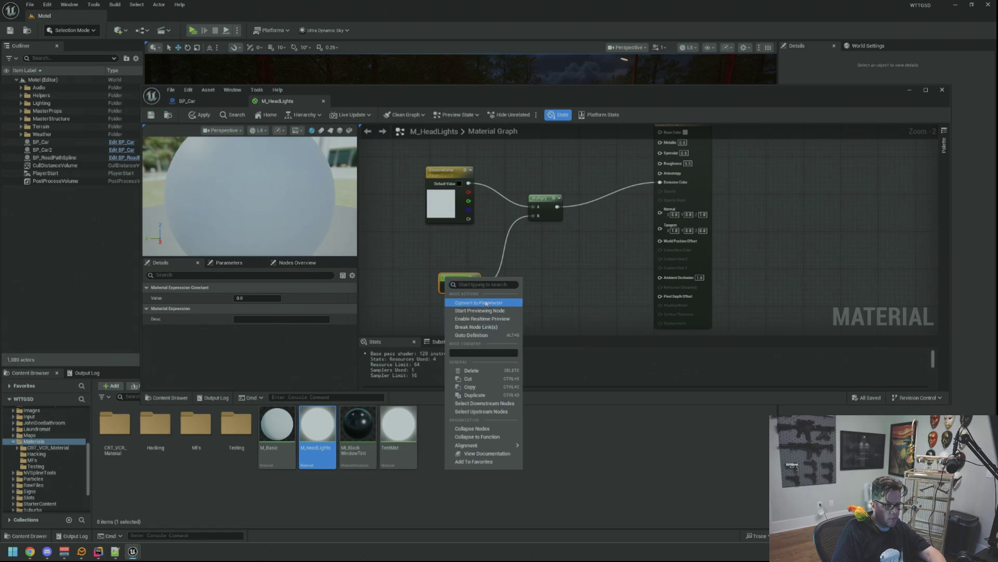
{"action": "left_click", "coordinate": [479, 302]}
{"action": "type", "text": "Emissive"}
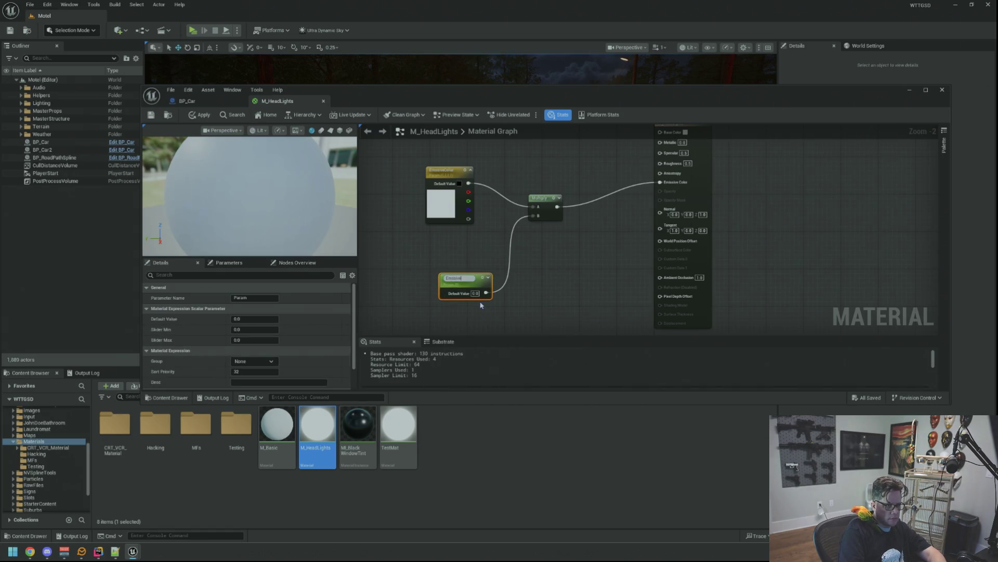
{"action": "key", "text": "ctrl+a"}
{"action": "key", "text": "ctrl+a"}
{"action": "type", "text": "gth"}
{"action": "key", "text": "Return"}
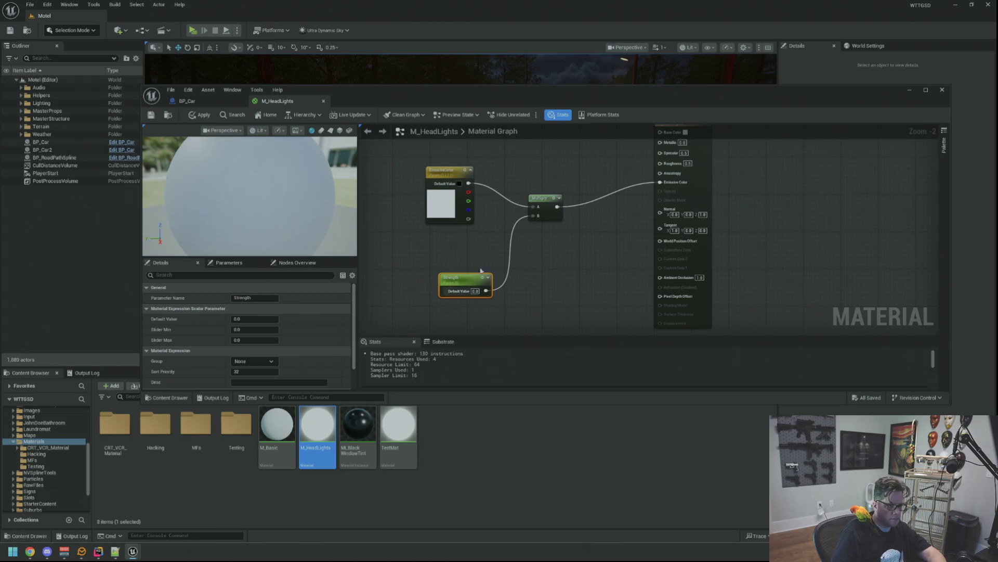
{"action": "type", "text": "1"}
{"action": "key", "text": "Return"}
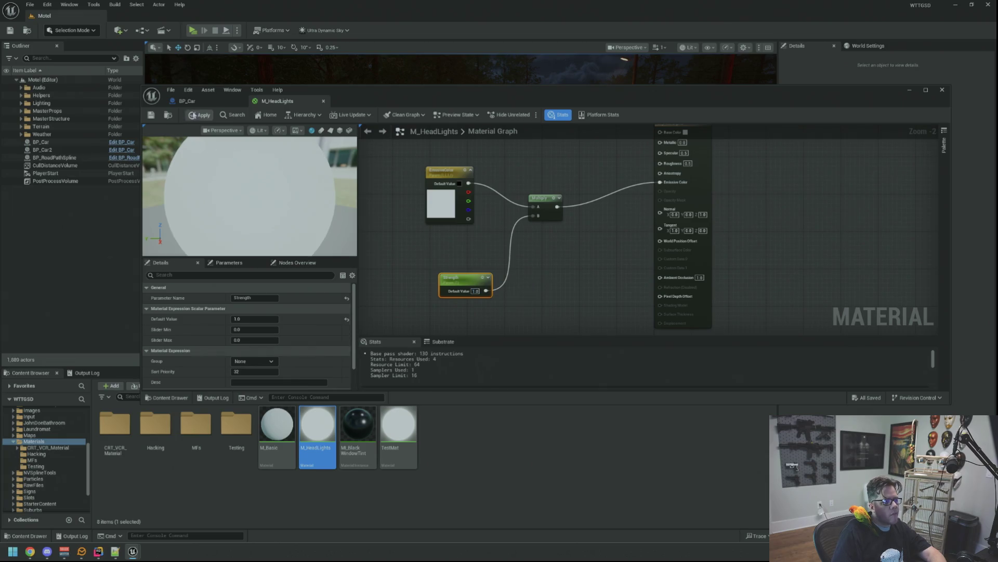
{"action": "left_click", "coordinate": [193, 115]}
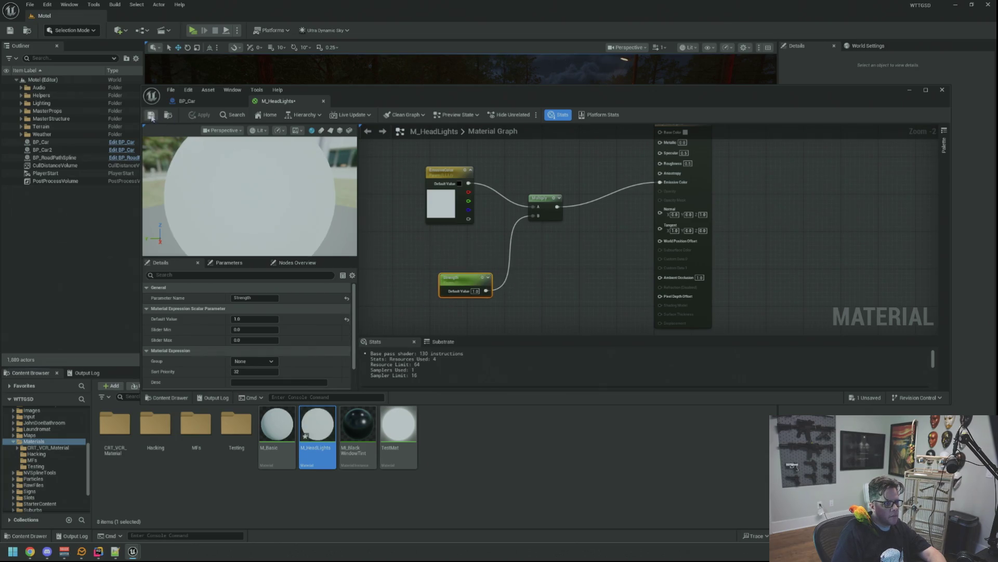
{"action": "left_click", "coordinate": [187, 101]}
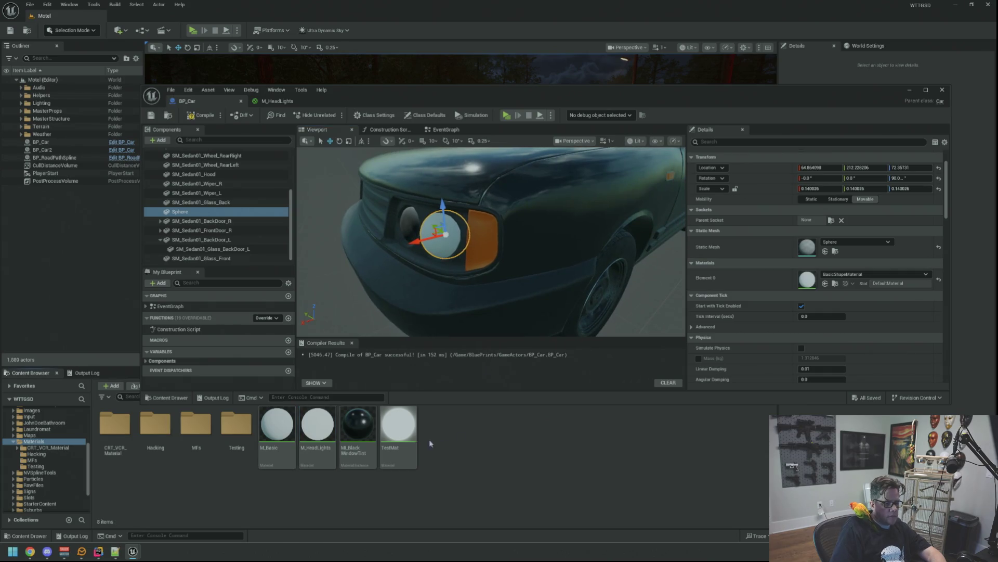
Step: Create material instance MI_HeadLightA from M_HeadLights and assign it to the headlight Sphere's Element 0
{"action": "right_click", "coordinate": [320, 434]}
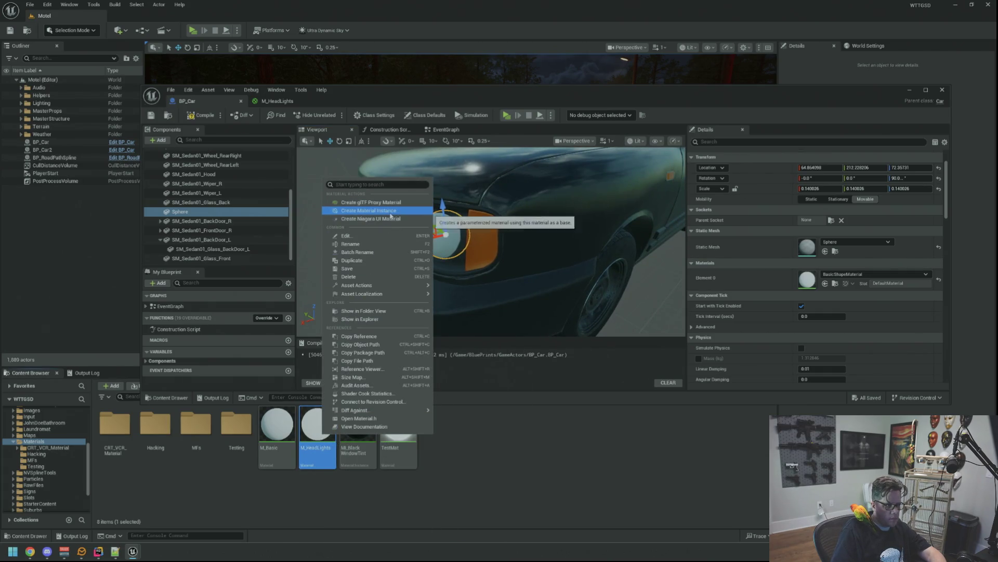
{"action": "left_click", "coordinate": [386, 210]}
{"action": "type", "text": "MI_"}
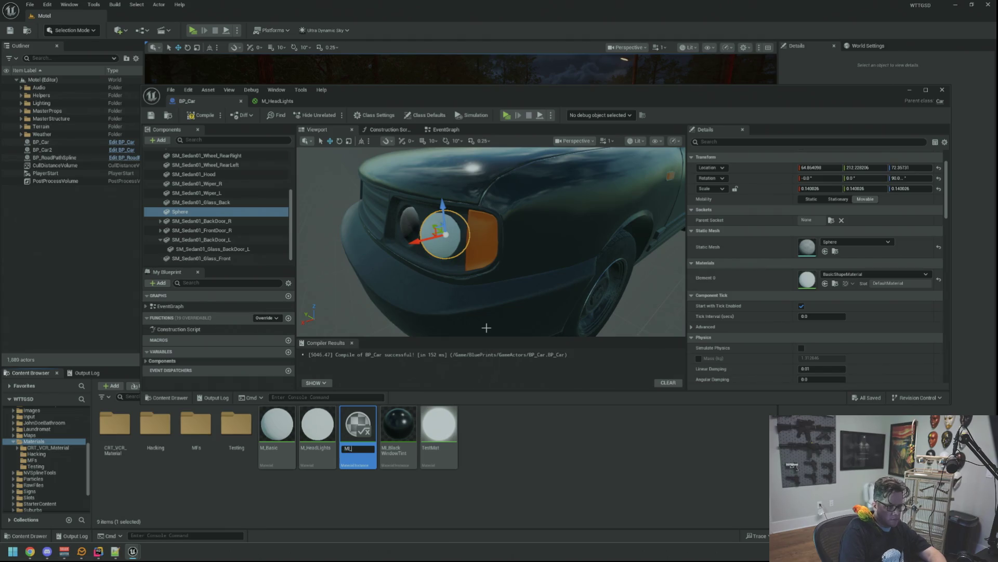
{"action": "type", "text": "HeadLightA"}
{"action": "key", "text": "Return"}
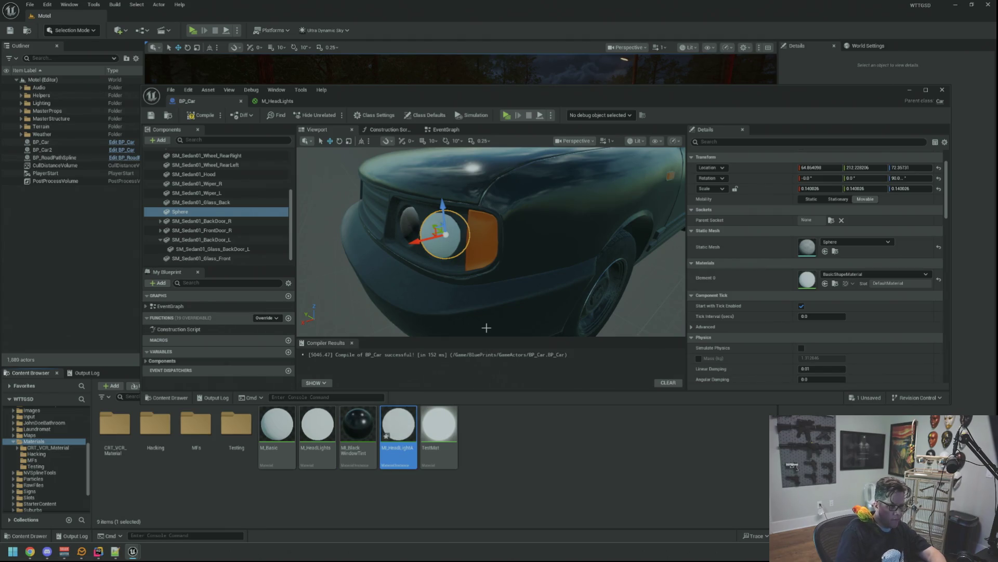
{"action": "mouse_move", "coordinate": [395, 434]}
{"action": "left_mouse_down"}
{"action": "mouse_move", "coordinate": [389, 424]}
{"action": "mouse_move", "coordinate": [839, 278]}
{"action": "mouse_move", "coordinate": [814, 280]}
{"action": "left_mouse_up"}
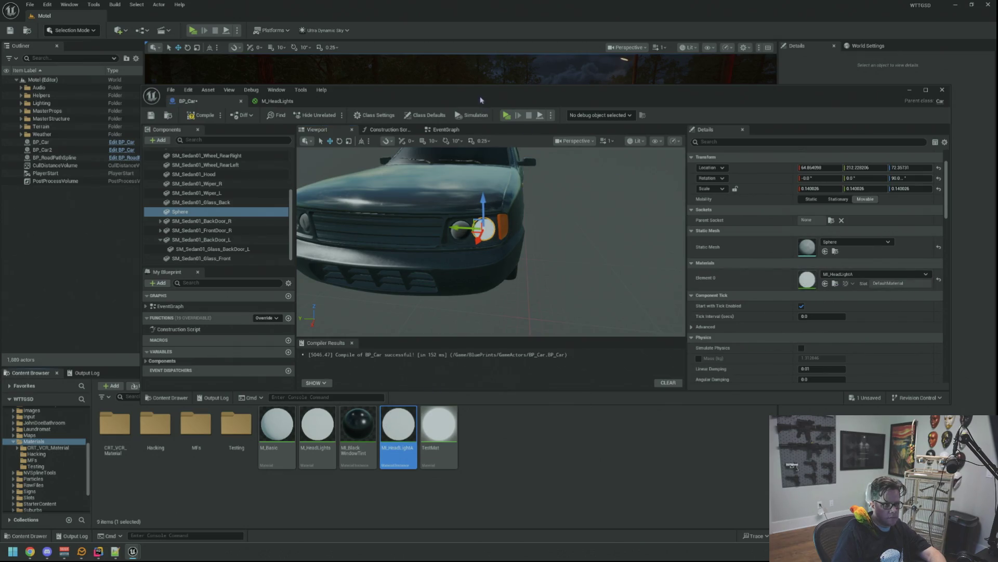
{"action": "key", "text": "super+shift+Right"}
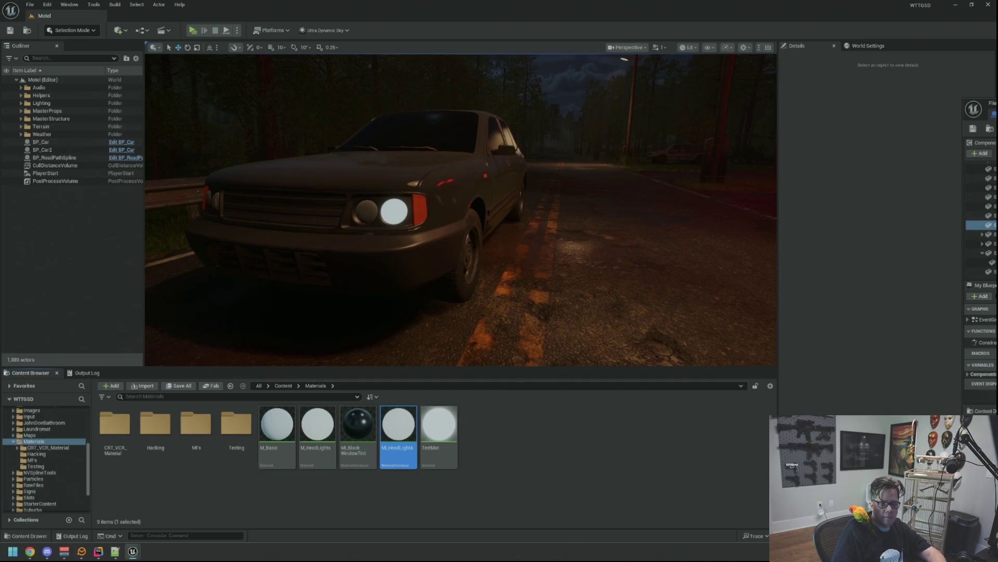
{"action": "left_click", "coordinate": [520, 426]}
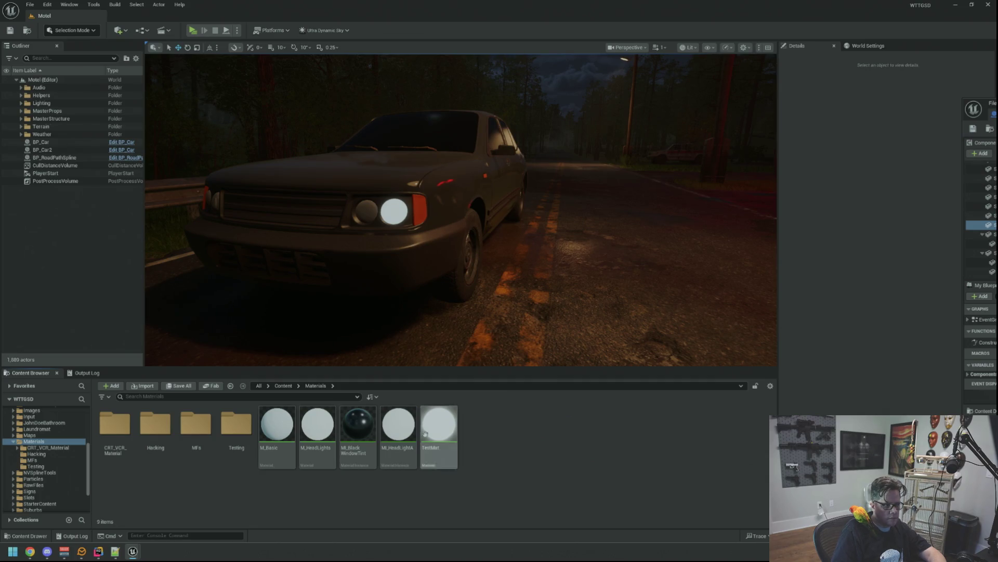
{"action": "double_click", "coordinate": [395, 429]}
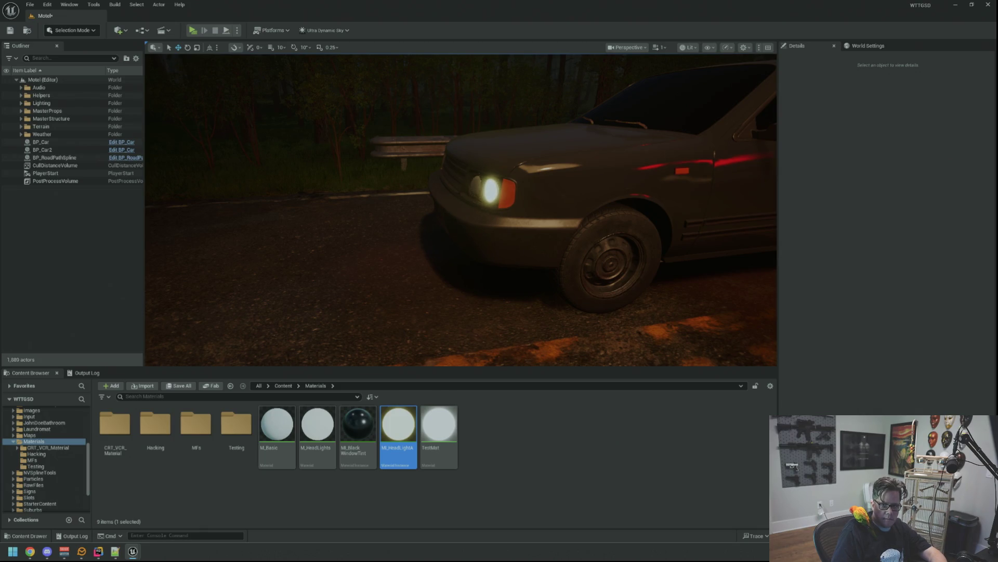
Step: Turn the level view away from the car toward the trees
{"action": "left_click_drag", "start_coordinate": [607, 150], "coordinate": [607, 150]}
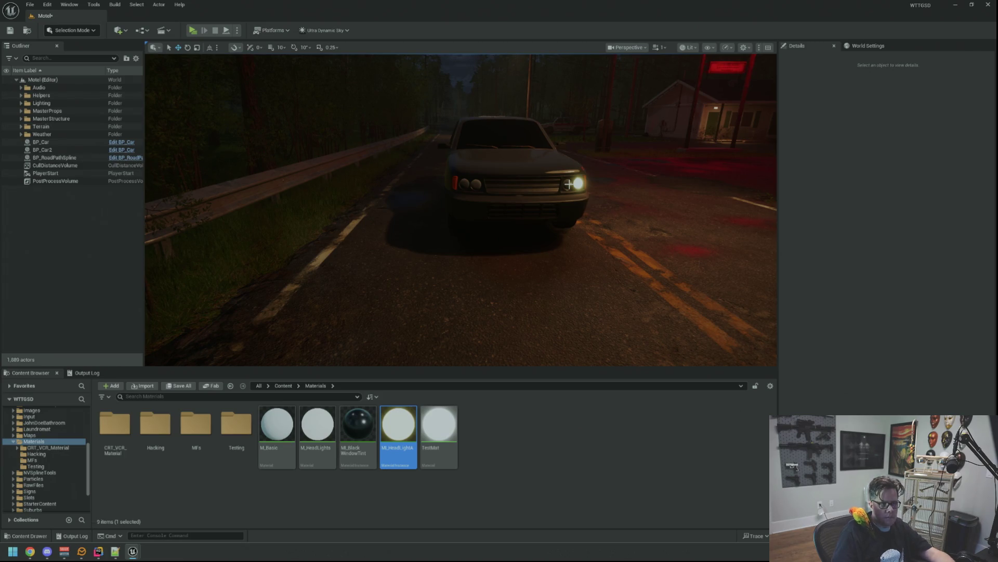
{"action": "scroll", "coordinate": [527, 221], "scroll_direction": "down", "scroll_amount": 2}
{"action": "scroll", "coordinate": [461, 210], "scroll_direction": "up", "scroll_amount": 5}
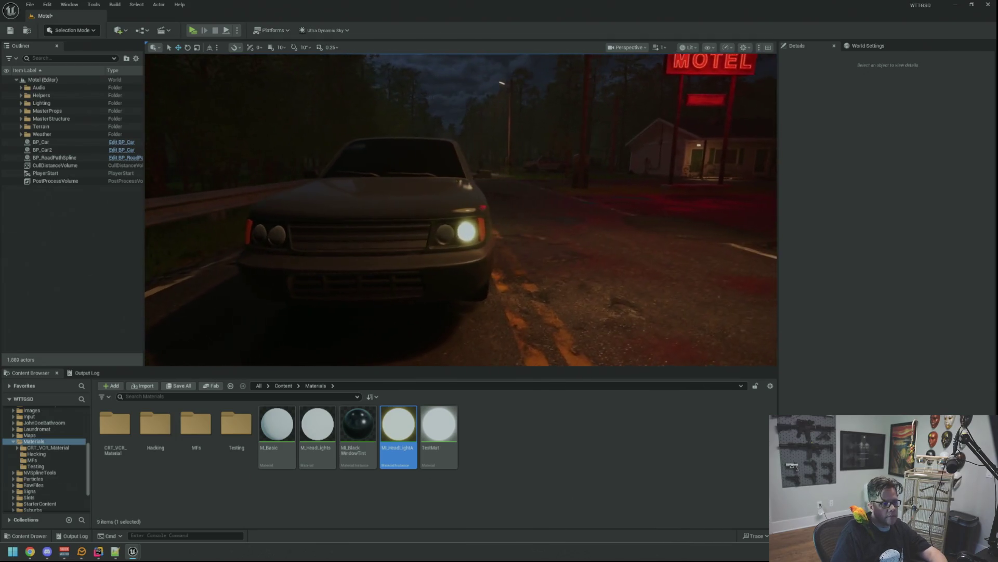
{"action": "scroll", "coordinate": [461, 210], "scroll_direction": "up", "scroll_amount": 6}
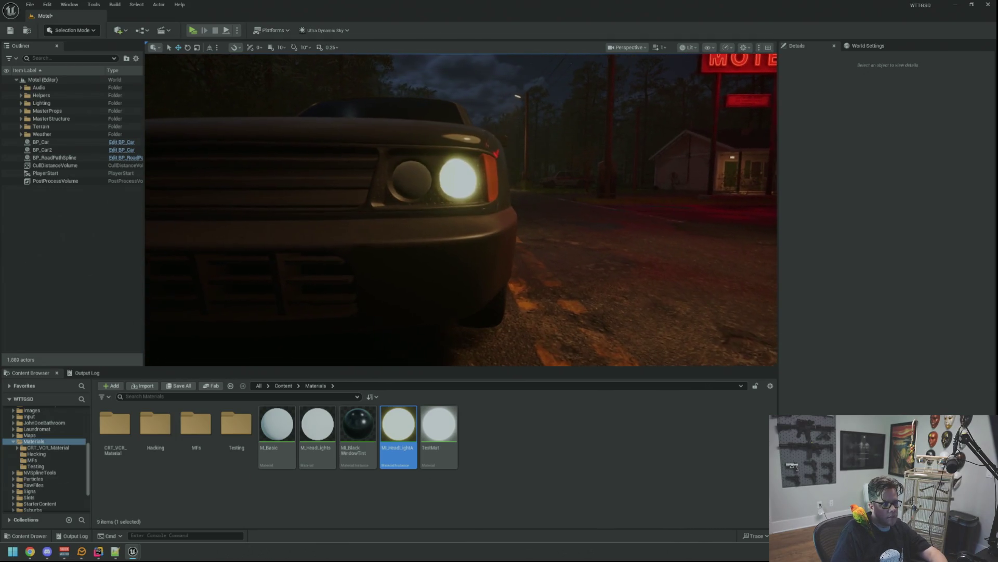
{"action": "scroll", "coordinate": [462, 210], "scroll_direction": "down", "scroll_amount": 4}
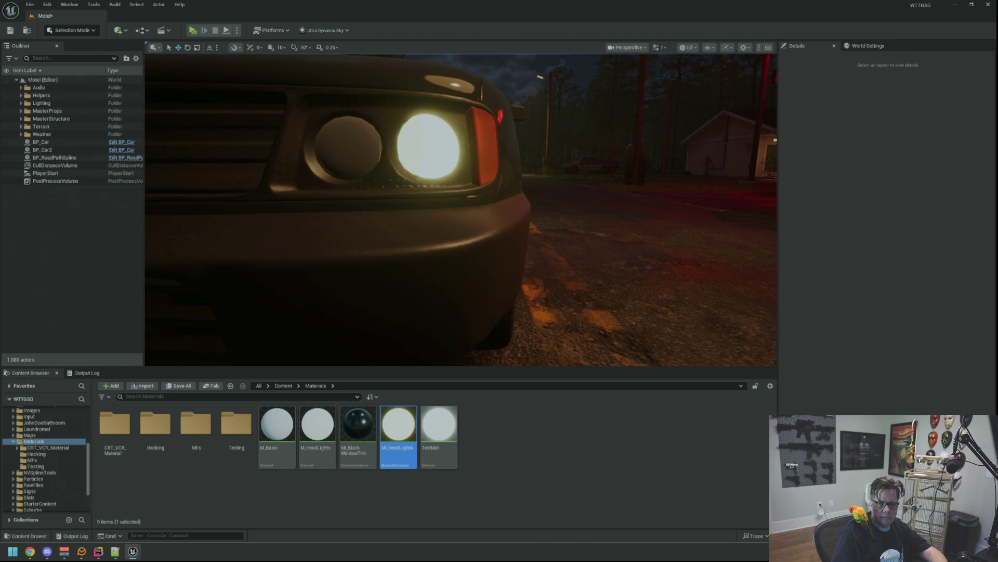
{"action": "key", "text": "1"}
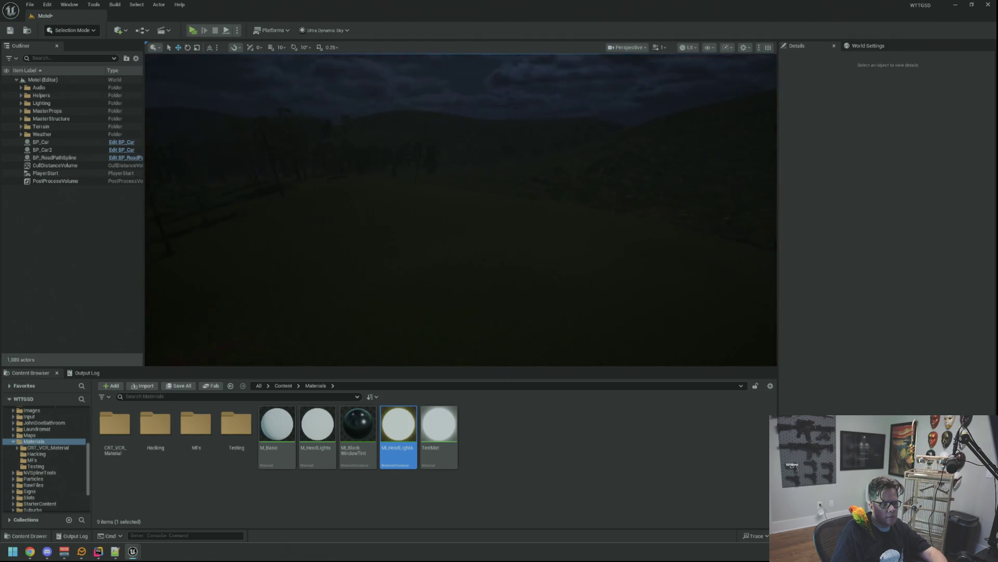
Step: Return to the motel with camera bookmarks 2–4, then select and frame BP_Car2
{"action": "left_click_drag", "start_coordinate": [604, 187], "coordinate": [647, 178]}
{"action": "left_click_drag", "start_coordinate": [461, 208], "coordinate": [462, 208]}
{"action": "key", "text": "2"}
{"action": "key", "text": "3"}
{"action": "key", "text": "4"}
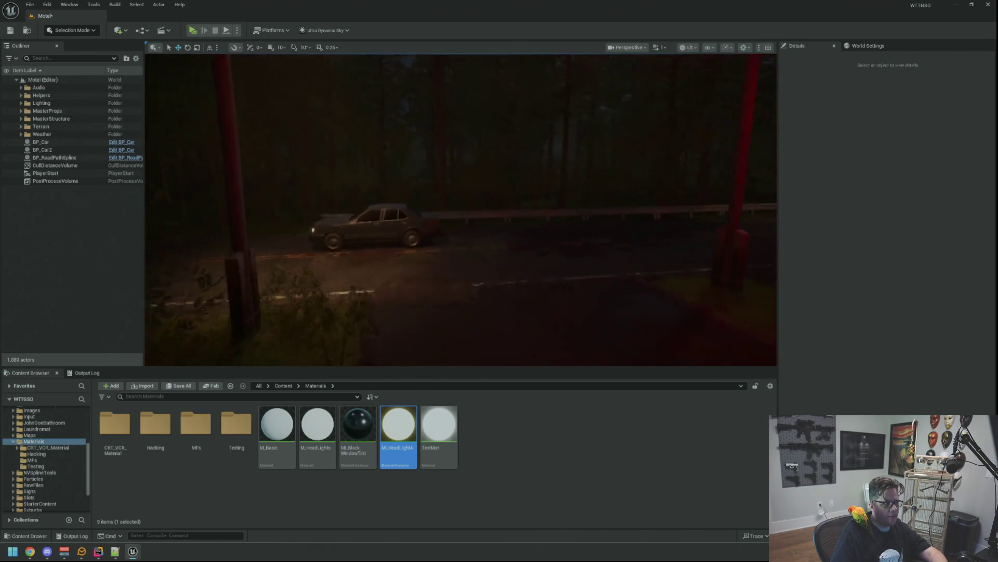
{"action": "left_click", "coordinate": [430, 190]}
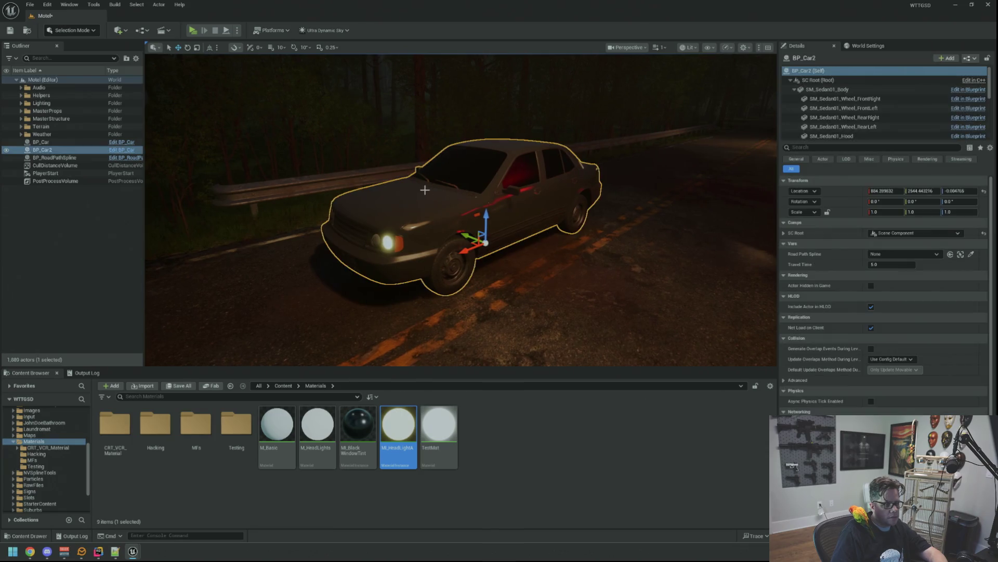
{"action": "left_click", "coordinate": [109, 252]}
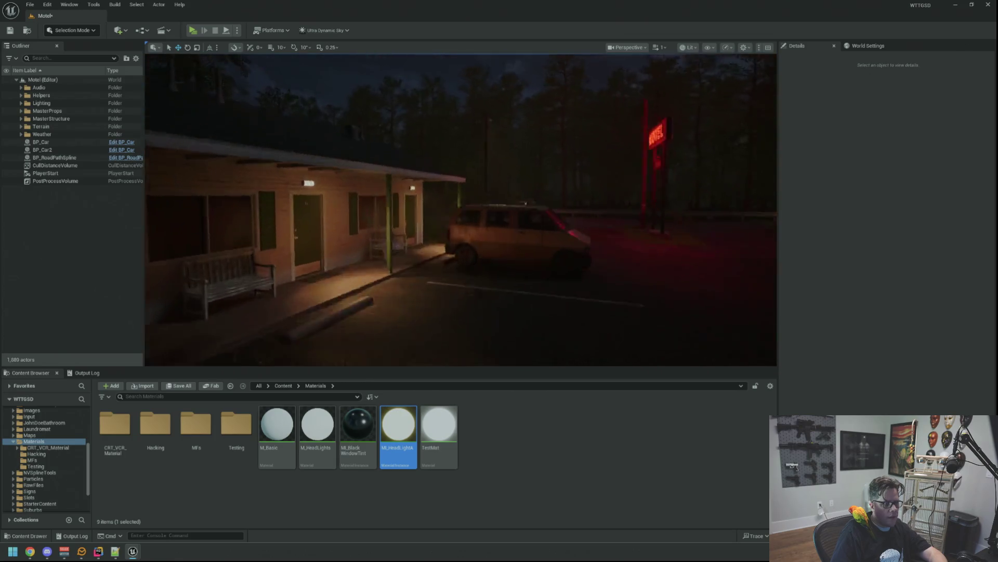
{"action": "left_click", "coordinate": [445, 223]}
{"action": "key", "text": "f"}
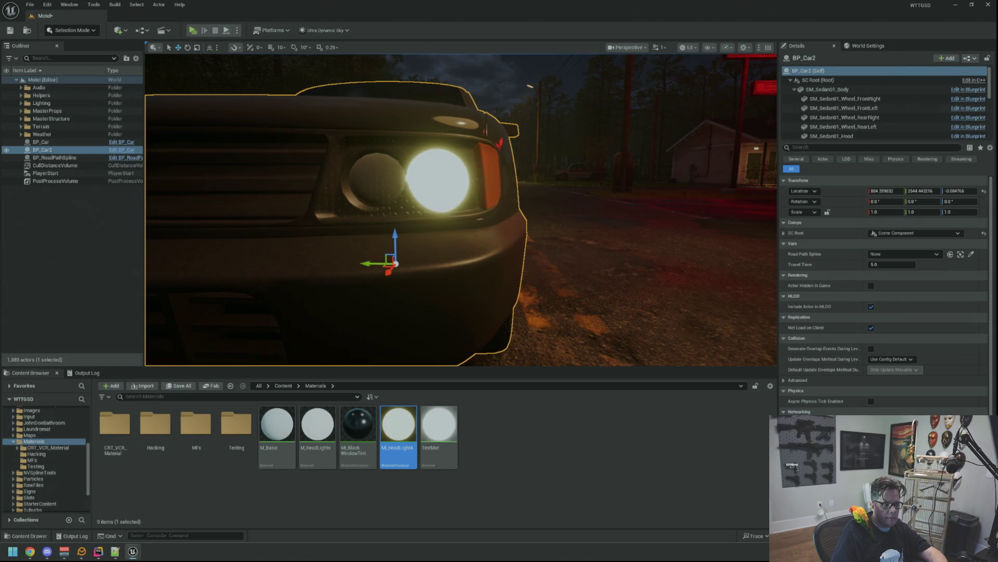
{"action": "left_click_drag", "start_coordinate": [461, 208], "coordinate": [364, 208]}
{"action": "mouse_move", "coordinate": [625, 151]}
{"action": "left_mouse_down"}
{"action": "mouse_move", "coordinate": [613, 130]}
{"action": "mouse_move", "coordinate": [625, 151]}
{"action": "mouse_move", "coordinate": [665, 151]}
{"action": "left_mouse_up"}
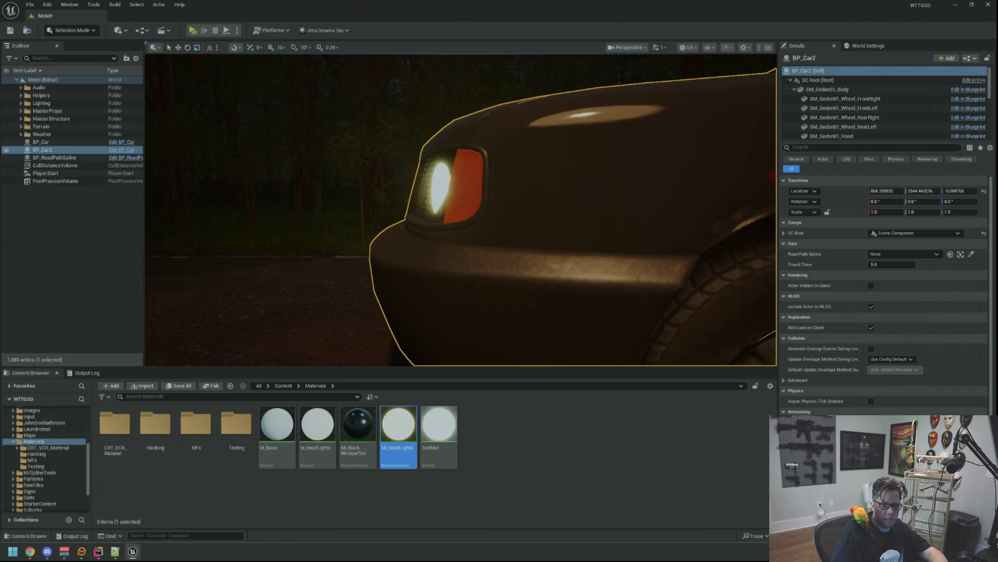
{"action": "key", "text": "f"}
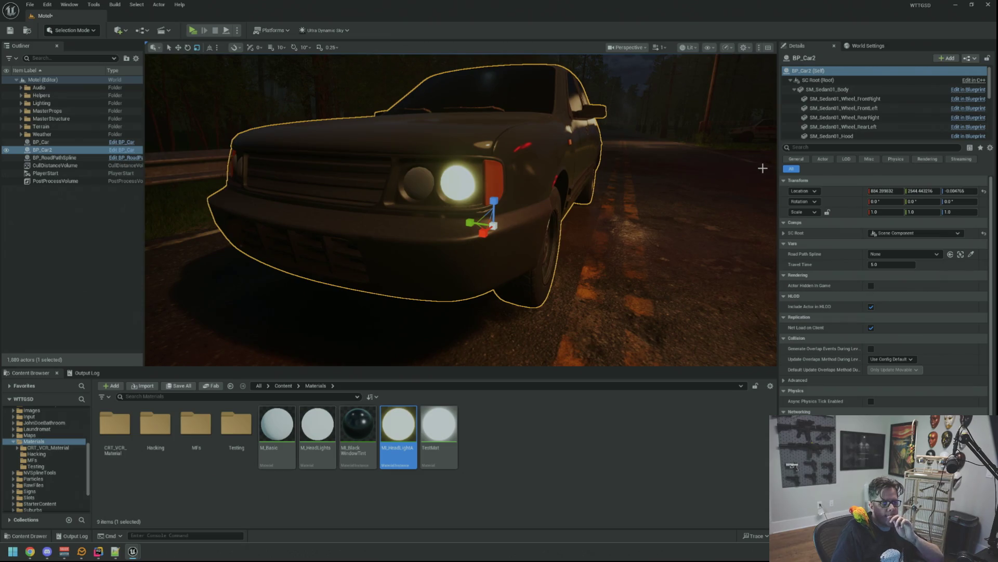
{"action": "scroll", "coordinate": [698, 167], "scroll_direction": "up", "scroll_amount": 3}
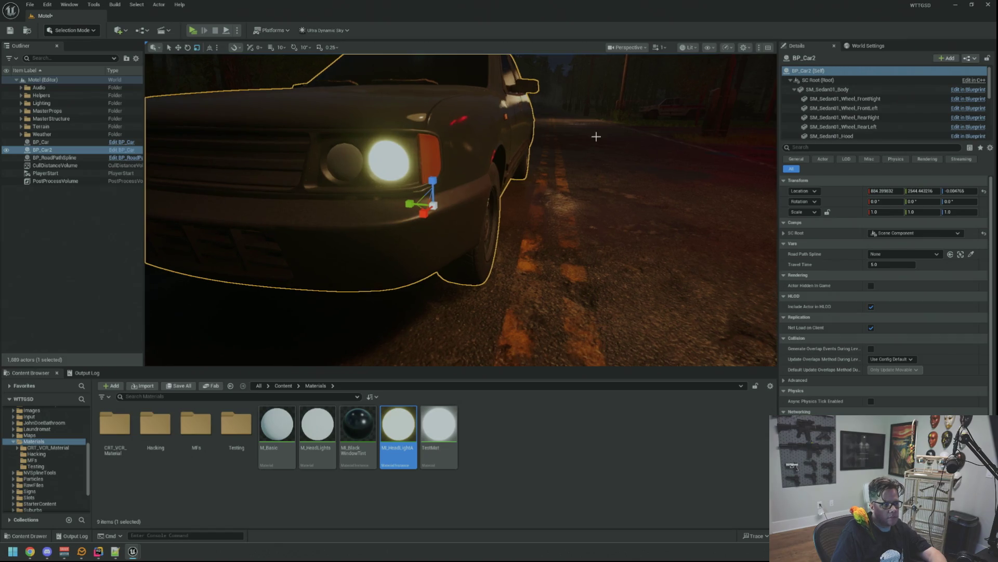
{"action": "left_click_drag", "start_coordinate": [595, 137], "coordinate": [572, 171]}
{"action": "left_click_drag", "start_coordinate": [460, 208], "coordinate": [390, 213]}
{"action": "scroll", "coordinate": [461, 210], "scroll_direction": "down", "scroll_amount": 10}
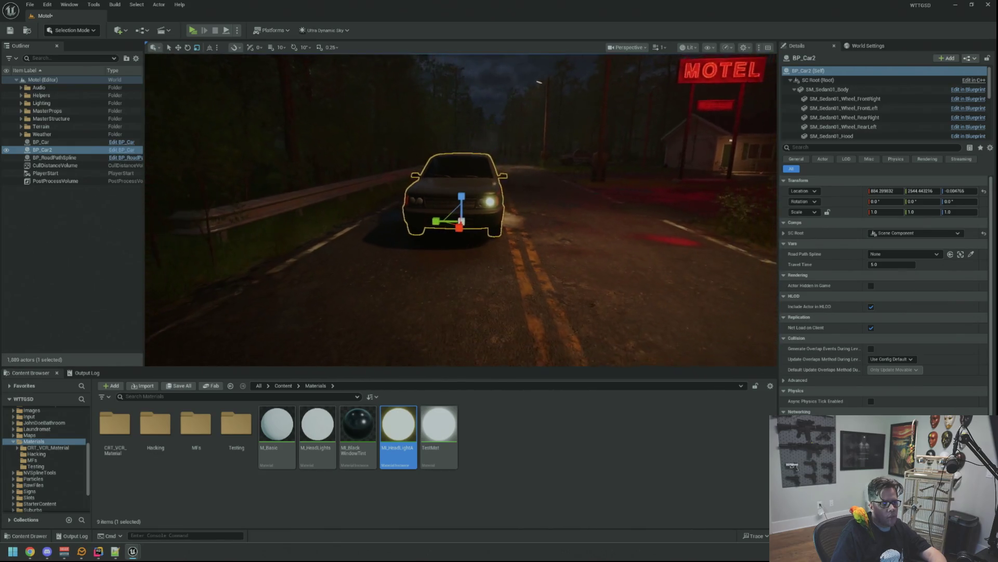
{"action": "mouse_move", "coordinate": [460, 209]}
{"action": "left_mouse_down"}
{"action": "mouse_move", "coordinate": [461, 219]}
{"action": "mouse_move", "coordinate": [460, 202]}
{"action": "left_mouse_up"}
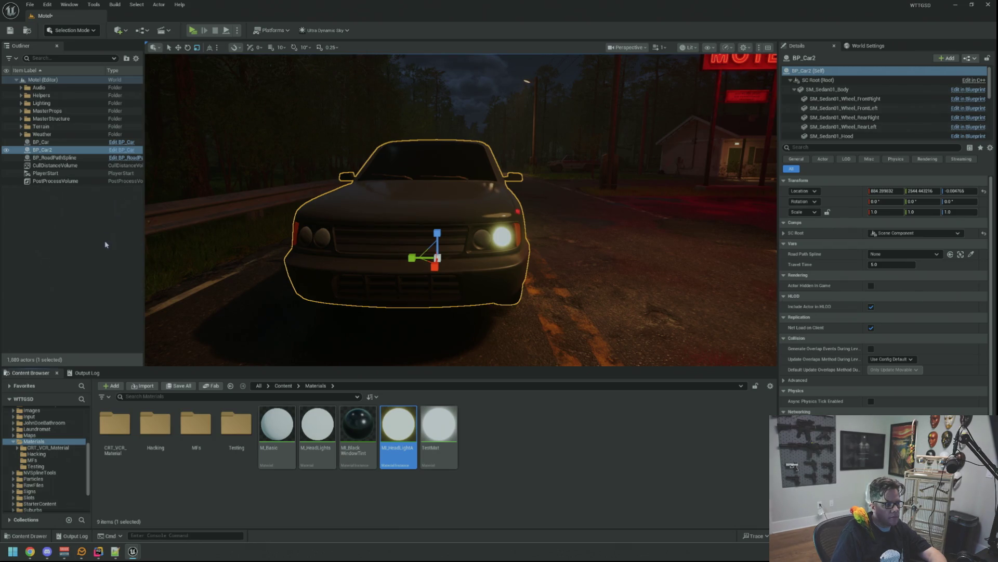
Step: View BP_Car2's lit headlight from the front, select the car, and browse to its material with Ctrl+B
{"action": "key", "text": "Escape"}
{"action": "left_click_drag", "start_coordinate": [434, 240], "coordinate": [435, 240]}
{"action": "left_click_drag", "start_coordinate": [754, 253], "coordinate": [753, 253]}
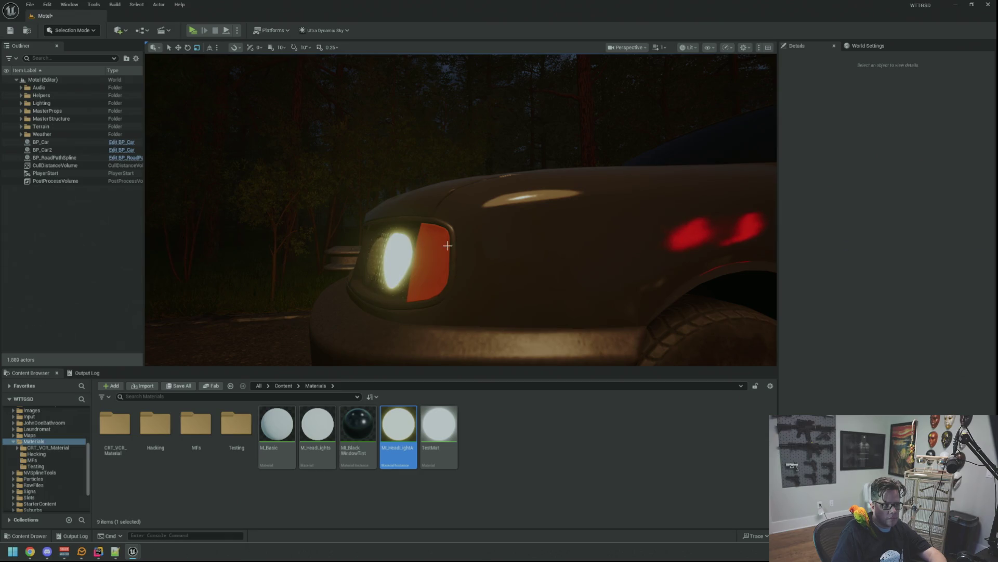
{"action": "mouse_move", "coordinate": [550, 241]}
{"action": "left_mouse_down"}
{"action": "mouse_move", "coordinate": [448, 254]}
{"action": "mouse_move", "coordinate": [375, 249]}
{"action": "mouse_move", "coordinate": [378, 294]}
{"action": "mouse_move", "coordinate": [351, 289]}
{"action": "mouse_move", "coordinate": [550, 252]}
{"action": "left_mouse_up"}
{"action": "left_click", "coordinate": [550, 252]}
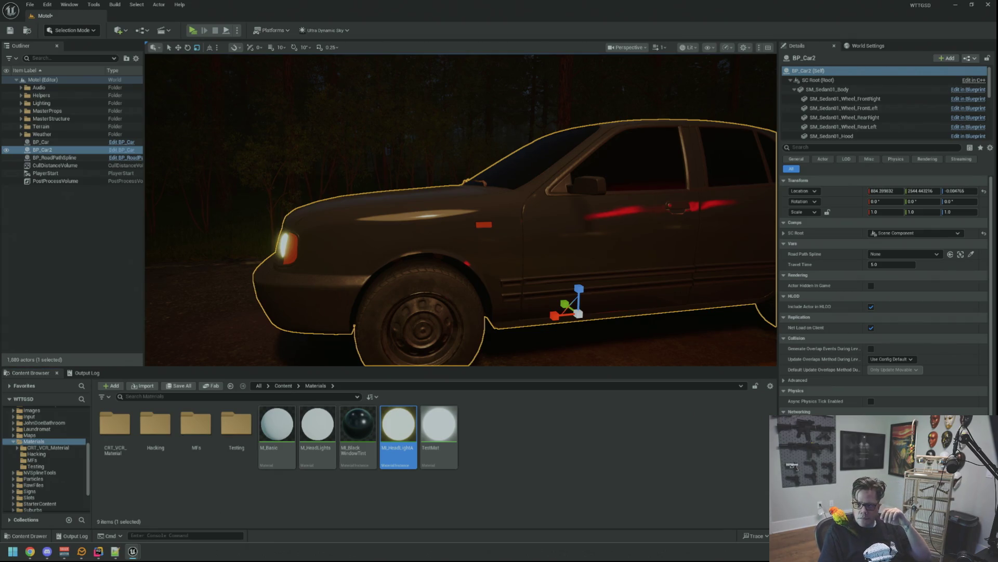
{"action": "key", "text": "ctrl+b"}
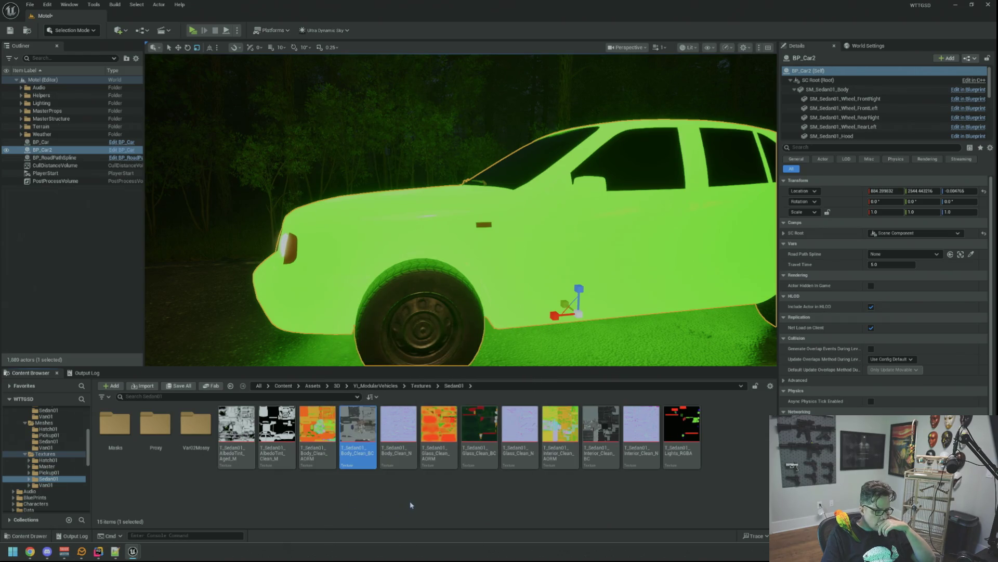
Step: Open the Sedan01 Masks folder and select the T_Sedan01_Lights_RGBA texture
{"action": "double_click", "coordinate": [115, 424]}
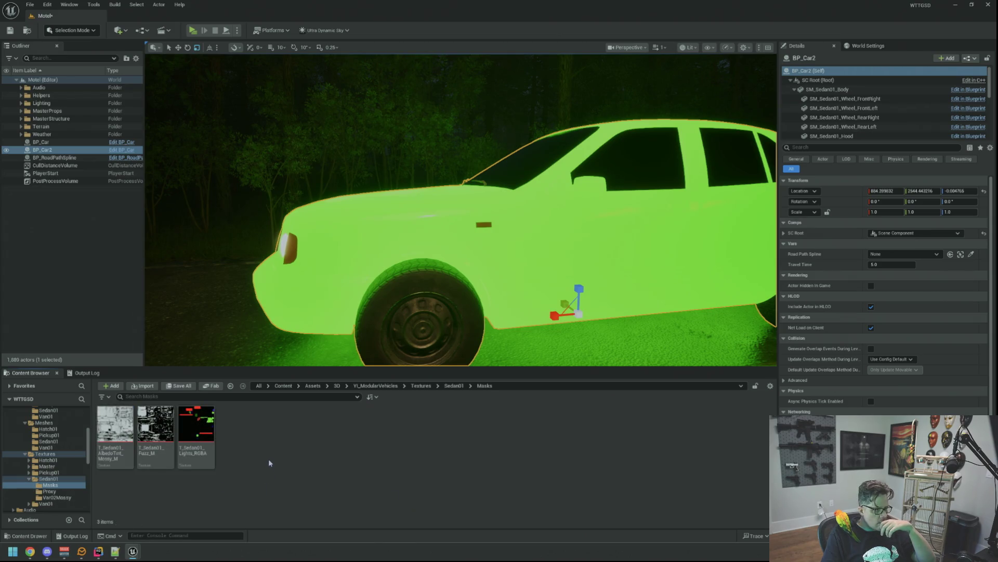
{"action": "left_click", "coordinate": [196, 434]}
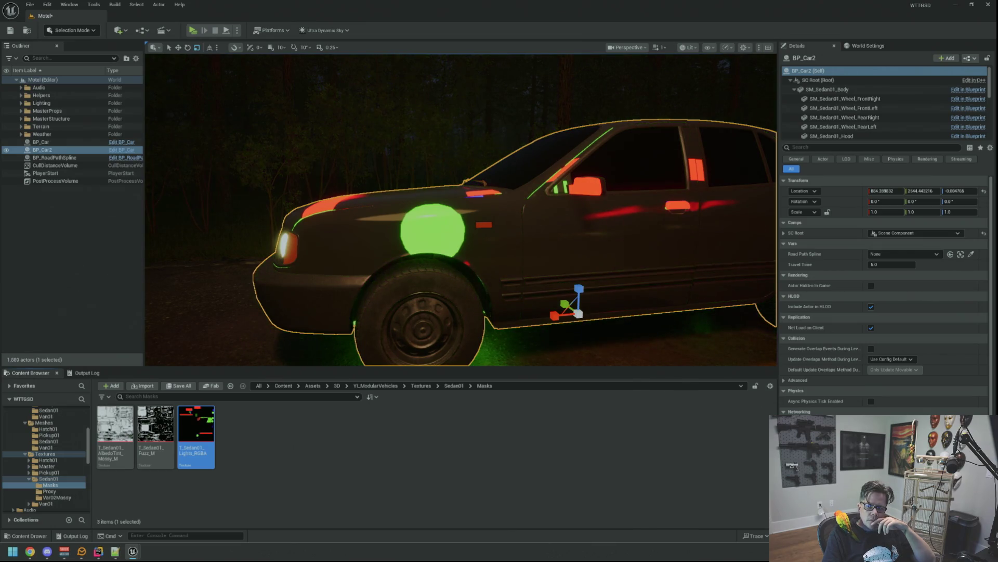
Step: Orbit to a front three-quarter view and zoom in on the red and green light-mask areas
{"action": "left_click_drag", "start_coordinate": [691, 173], "coordinate": [694, 163]}
{"action": "scroll", "coordinate": [695, 167], "scroll_direction": "up", "scroll_amount": 2}
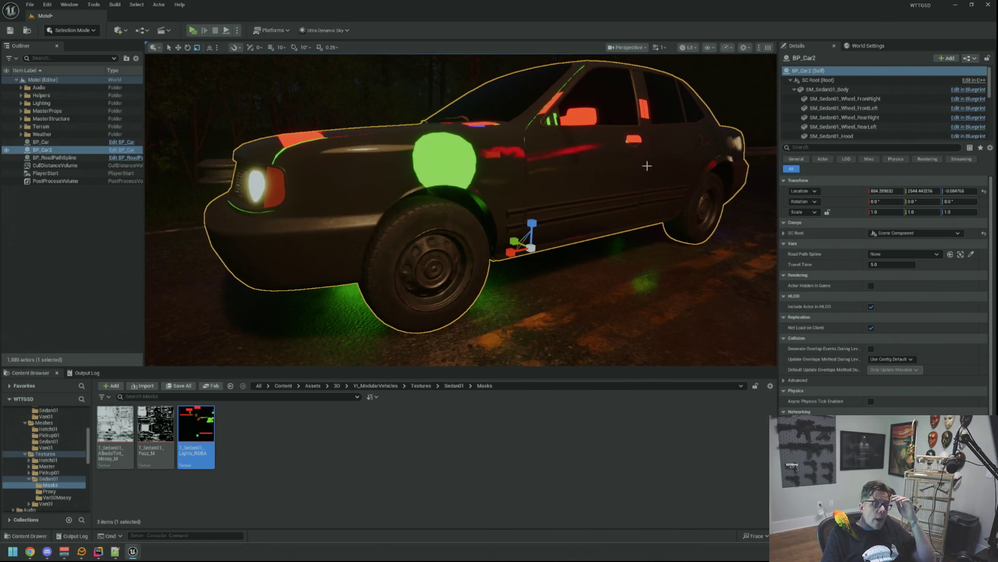